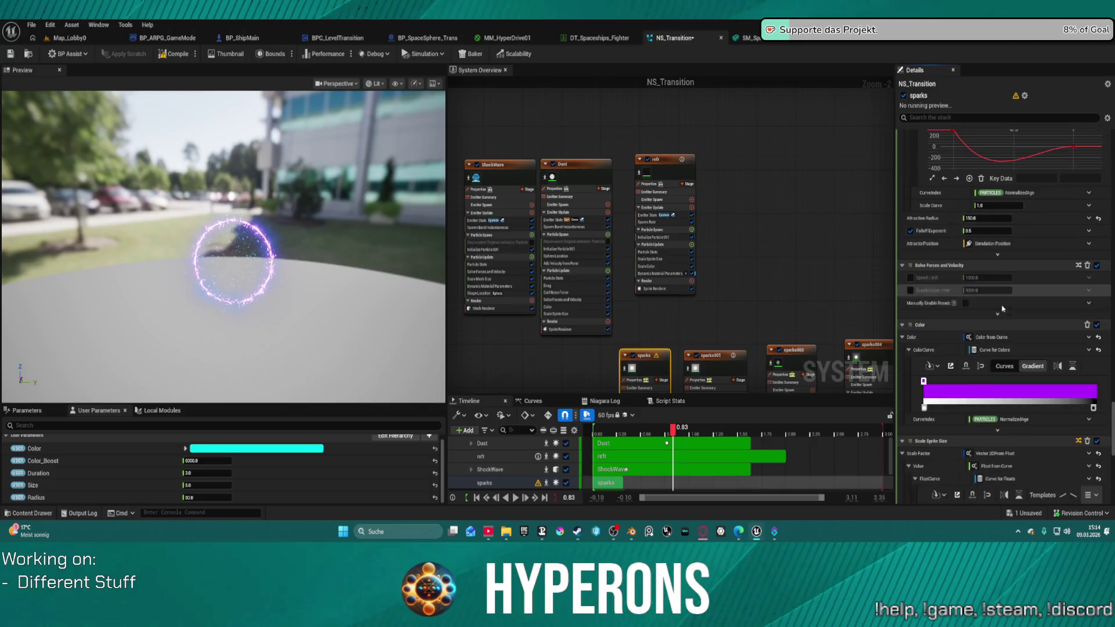
- Filter the sparks Collision module's Trace Properties to show only Collision settings
scroll(978, 394, "up", 5)
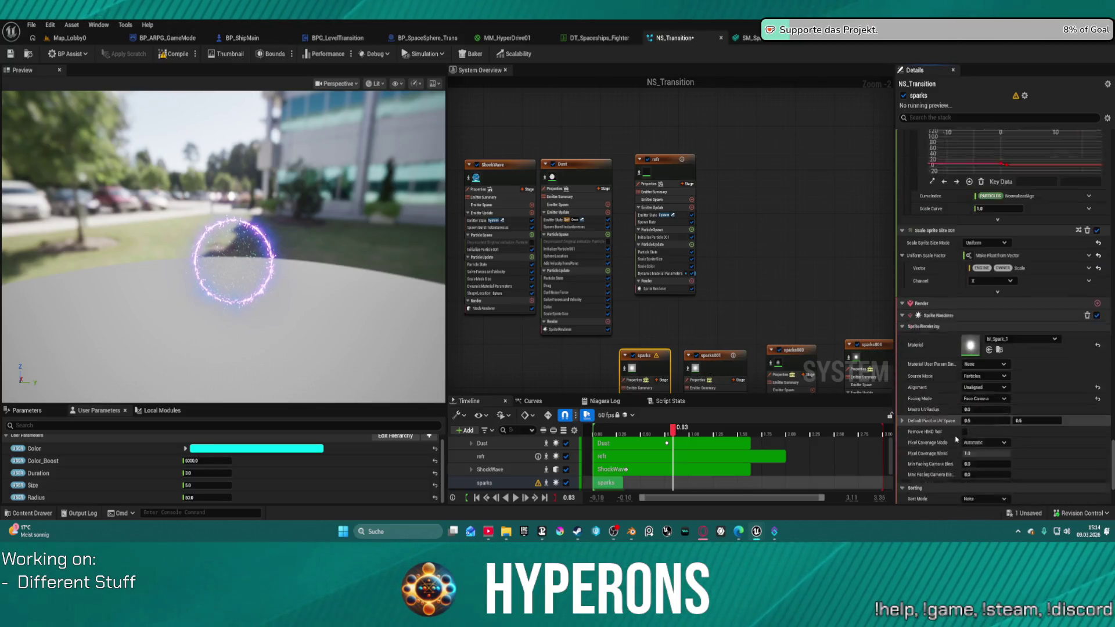
scroll(954, 296, "up", 15)
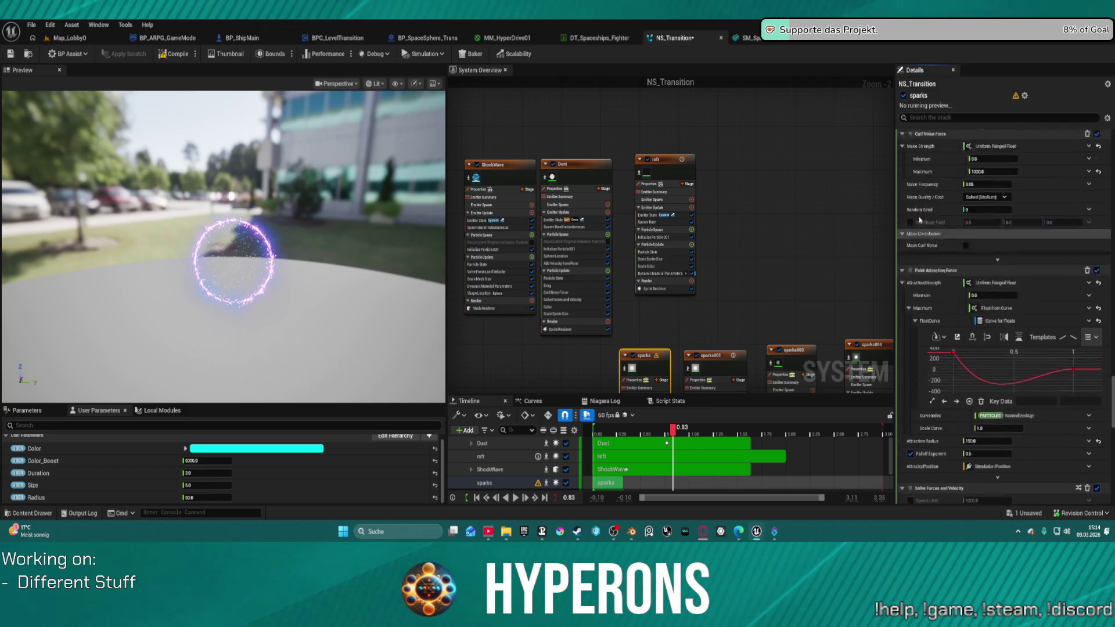
scroll(917, 230, "up", 8)
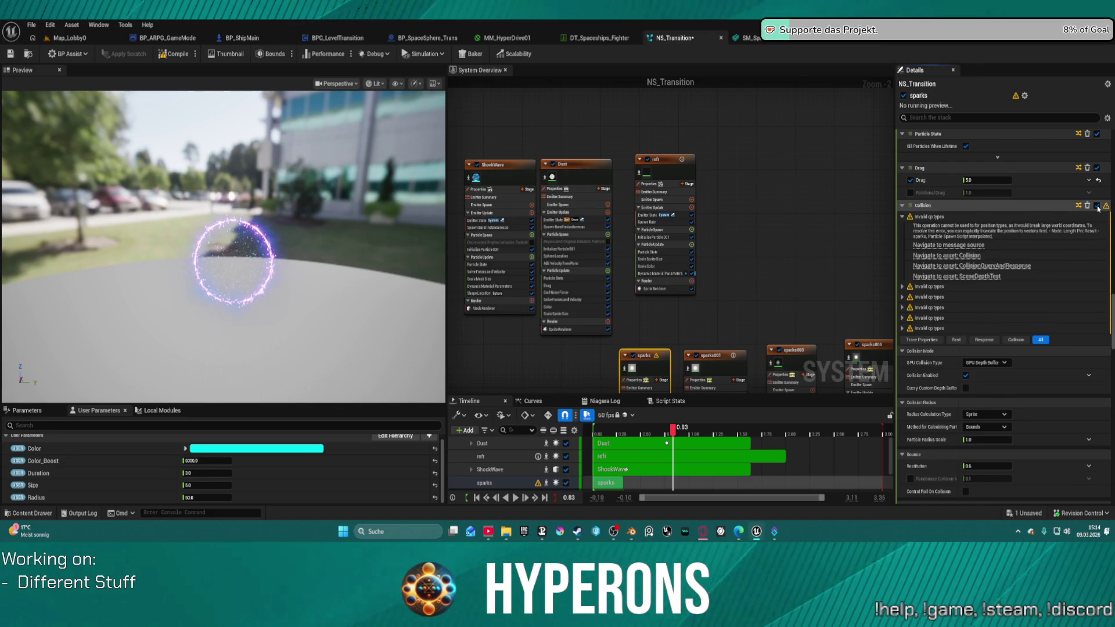
left_click(1016, 340)
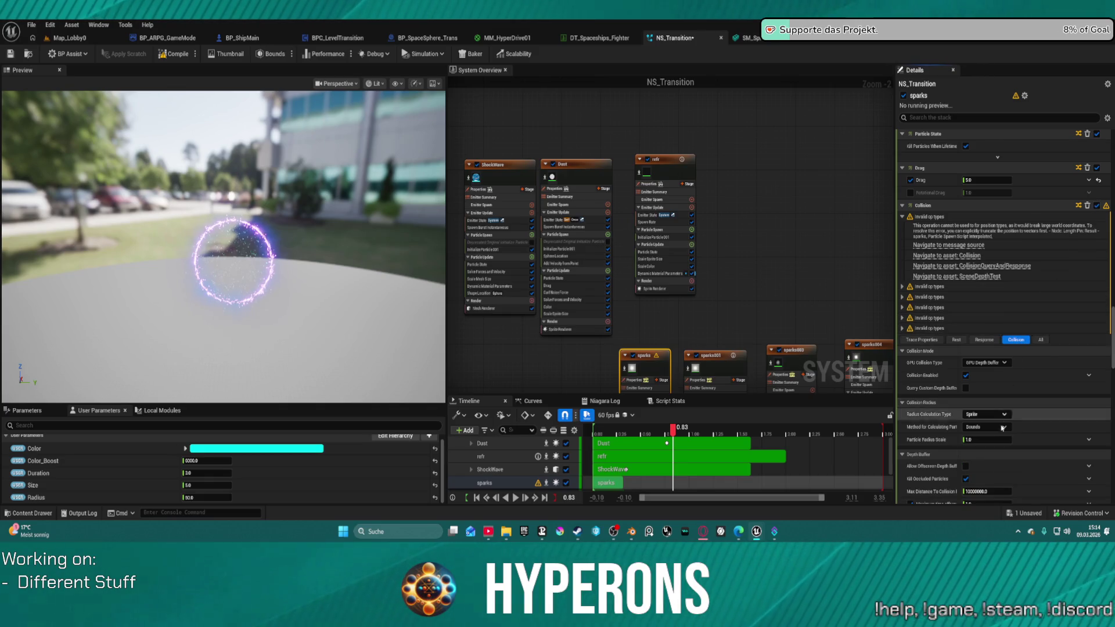
scroll(1007, 449, "down", 3)
scroll(1008, 449, "down", 2)
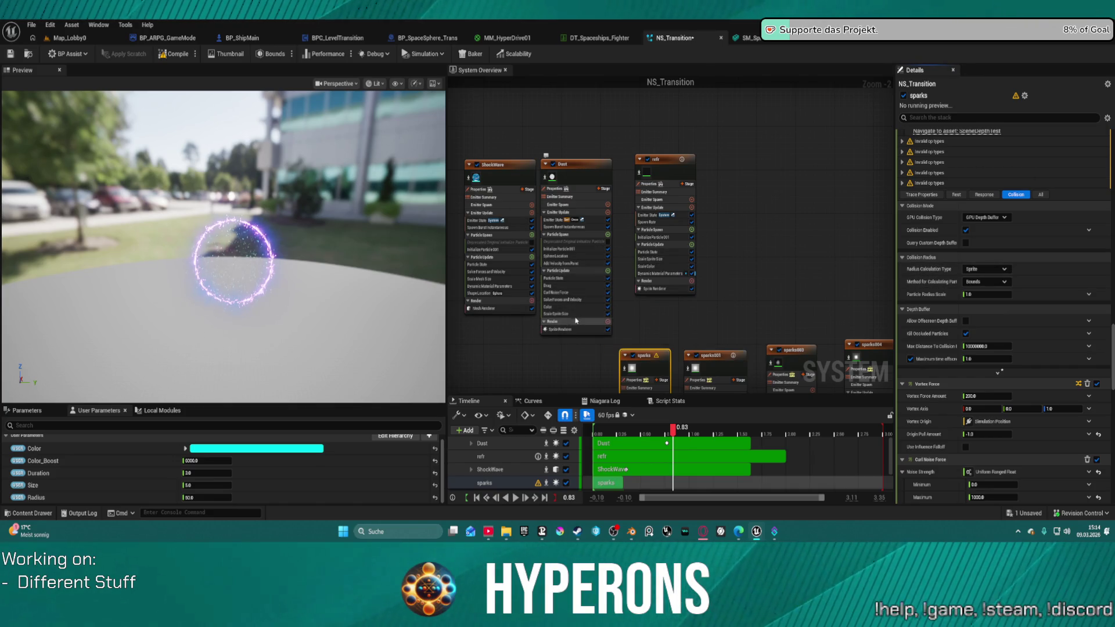
scroll(590, 208, "up", 2)
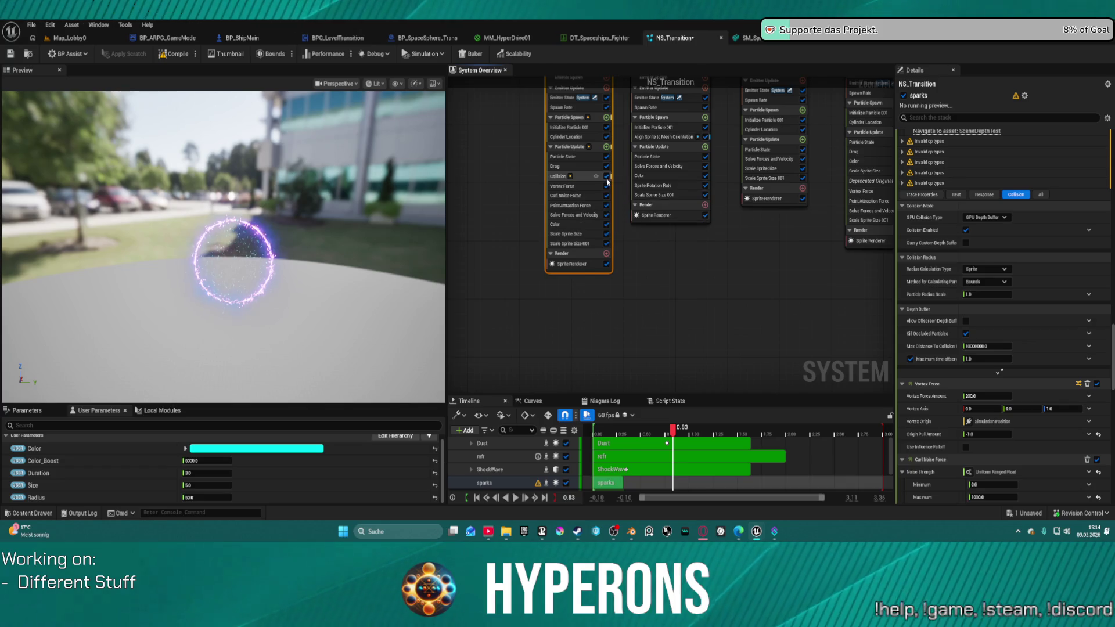
- Disable the sparks emitter's Collision module and frame all emitters in the graph
left_click(607, 177)
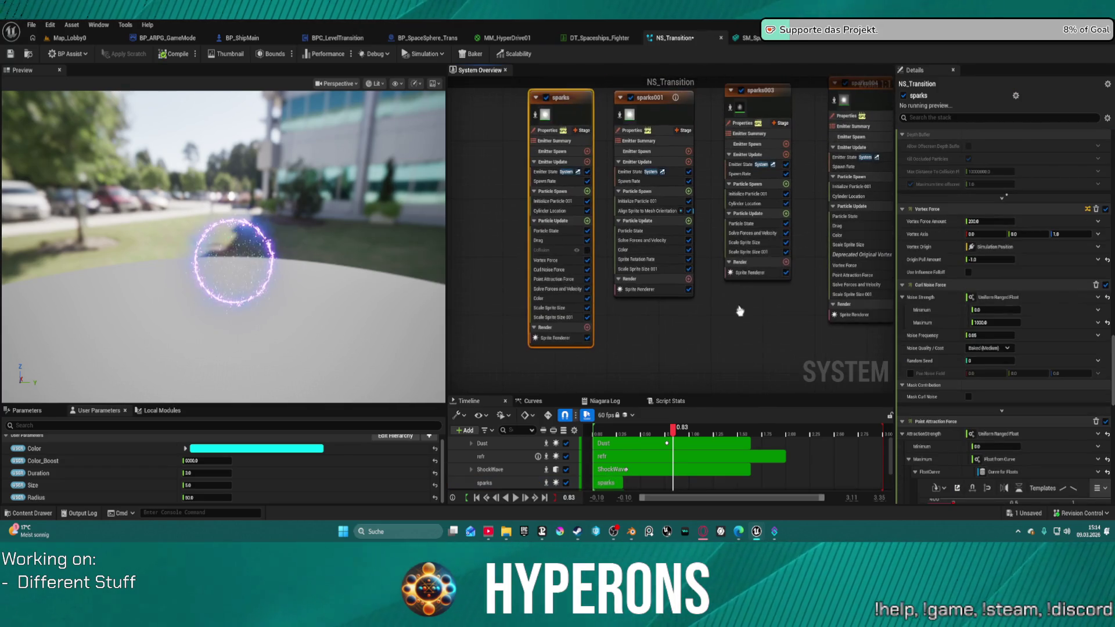
left_click_drag(796, 247, 618, 245)
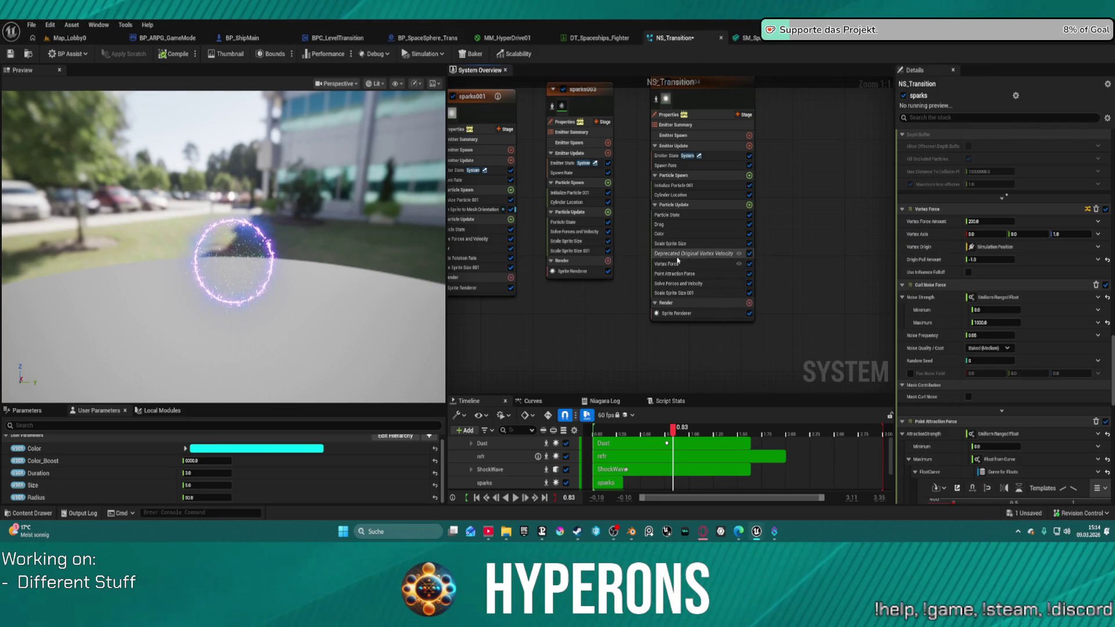
left_click_drag(608, 297, 822, 310)
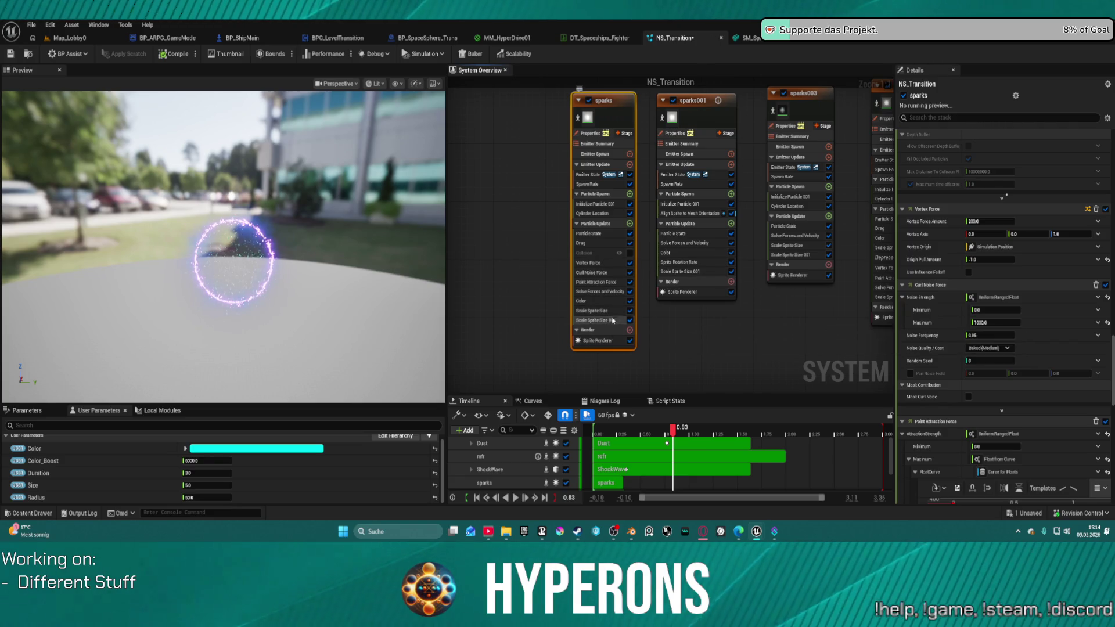
key("Home")
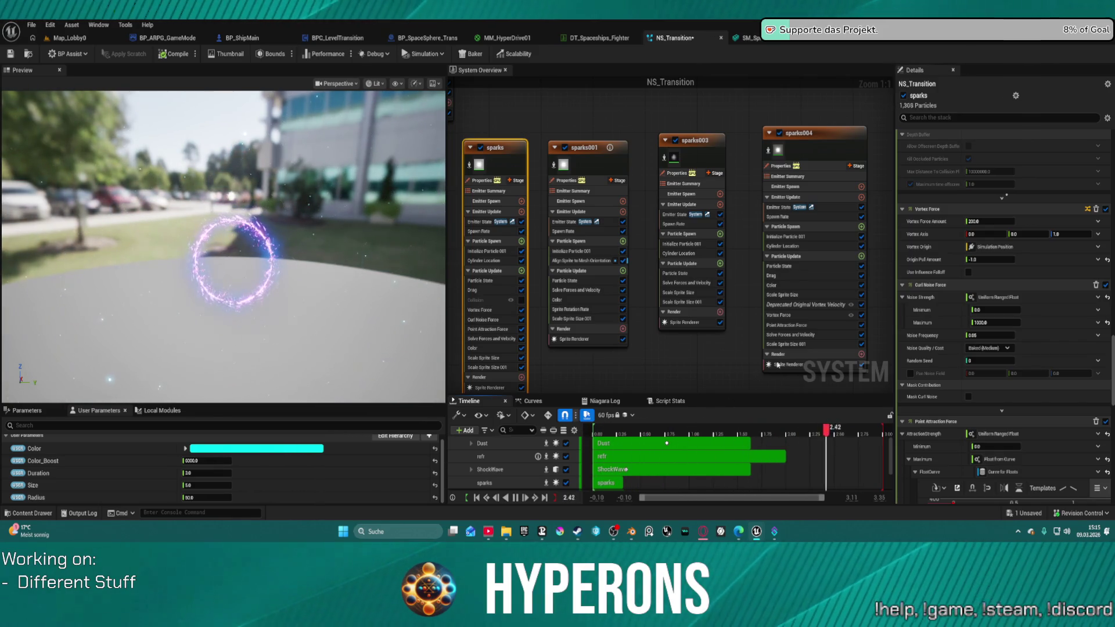
- Marquee-select sparks, sparks001, sparks003 and sparks004 together
scroll(998, 328, "up", 5)
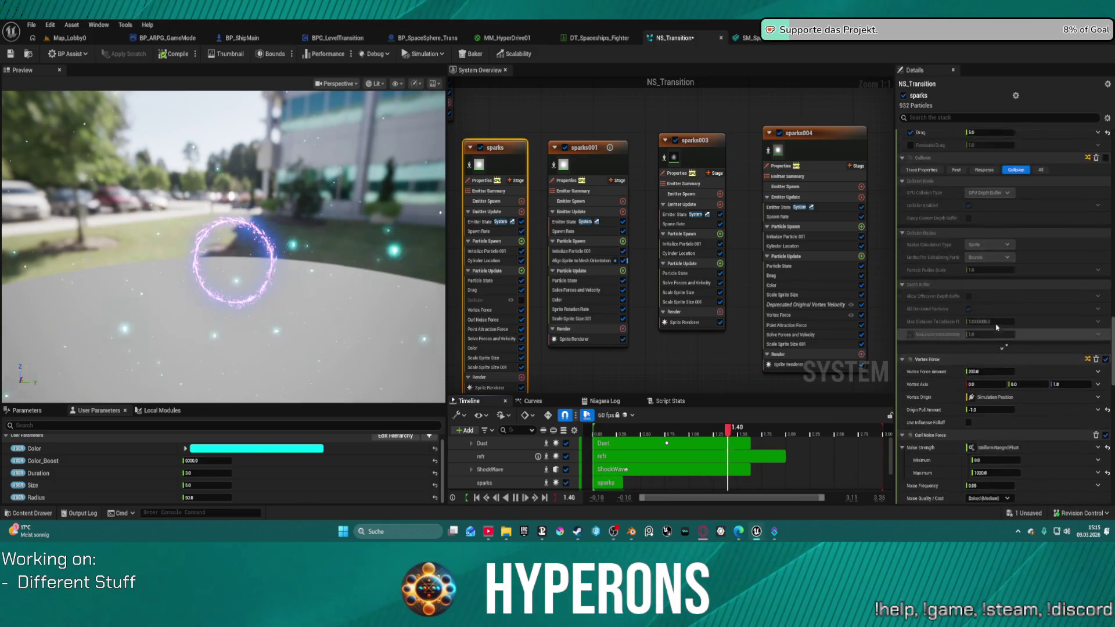
scroll(997, 327, "up", 10)
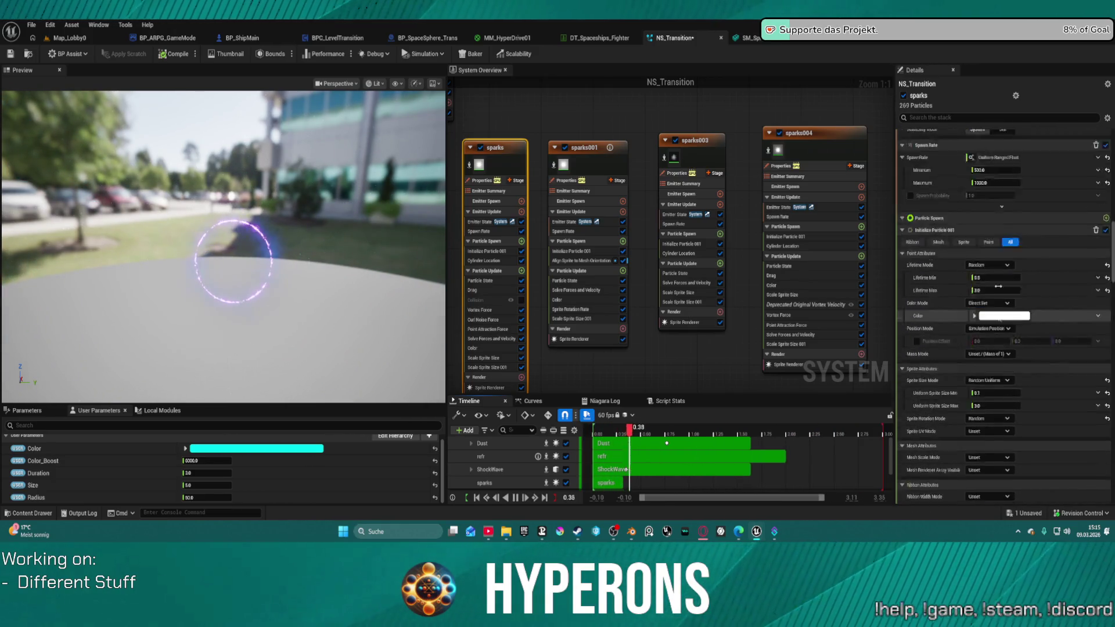
scroll(997, 286, "up", 5)
scroll(719, 298, "down", 6)
left_click_drag(612, 278, 771, 298)
- Set Lifetime Max for the four sparks emitters to 1, down from 3.0
left_click(990, 342)
type("1")
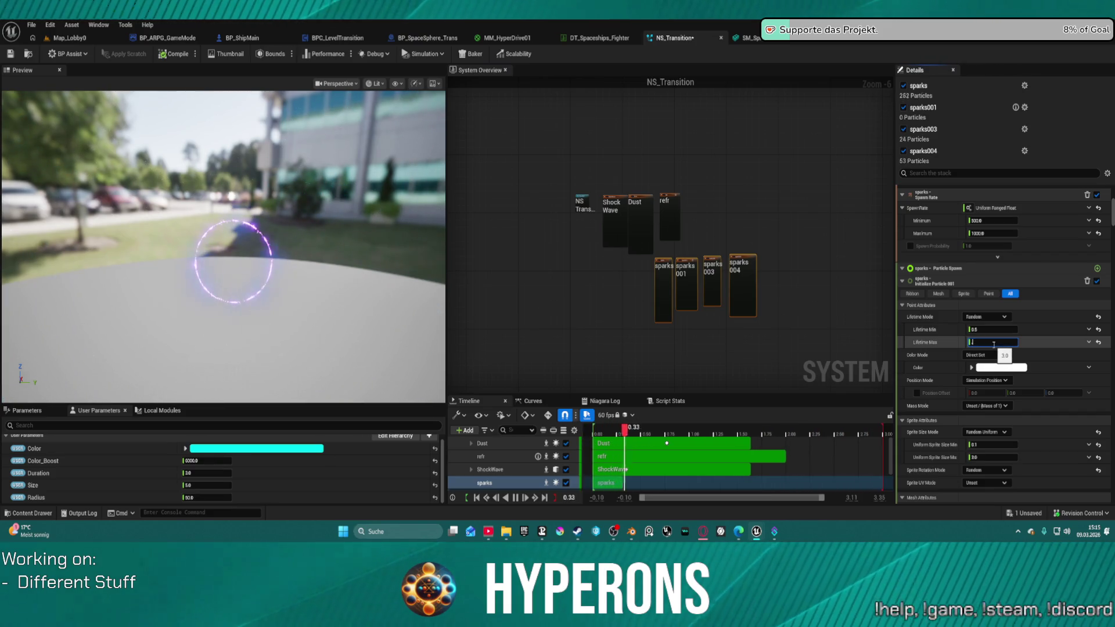
type(".")
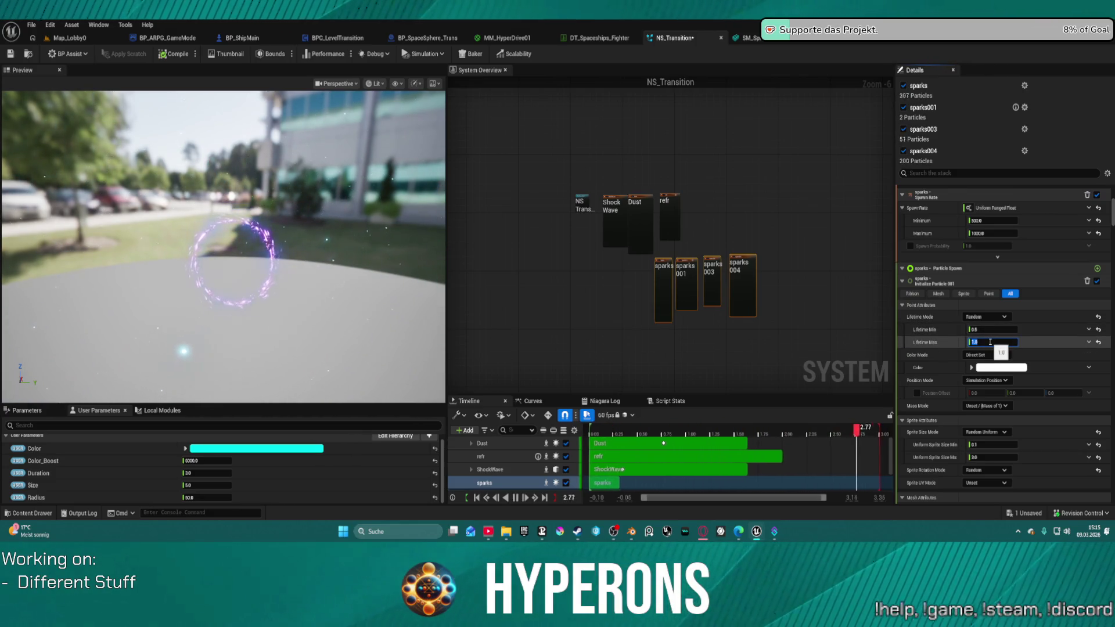
type("-0.5")
key("Return")
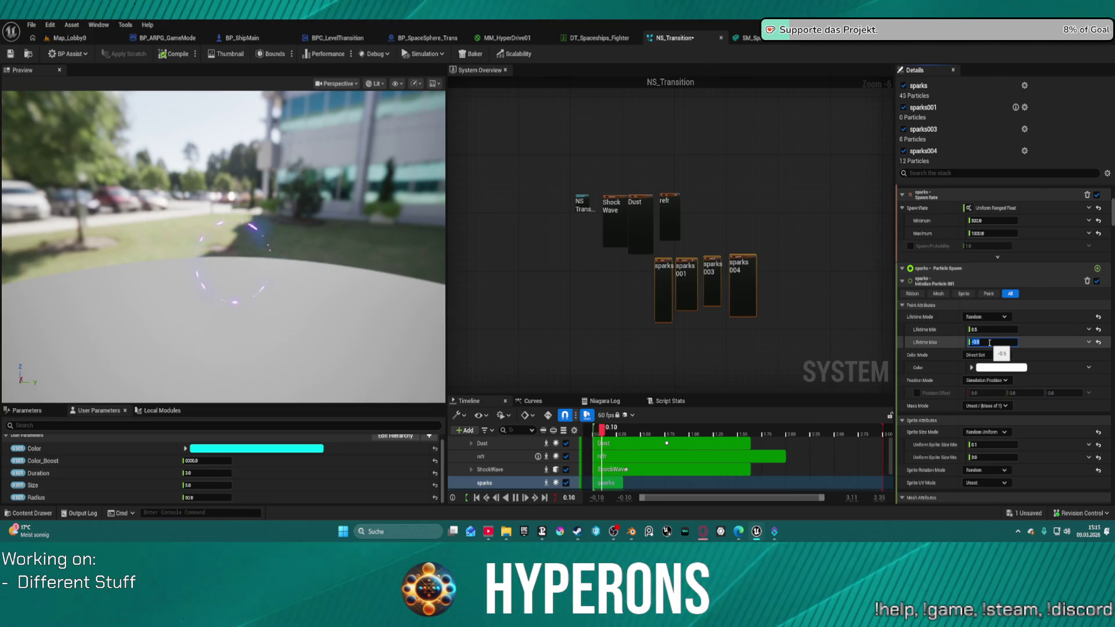
type("1")
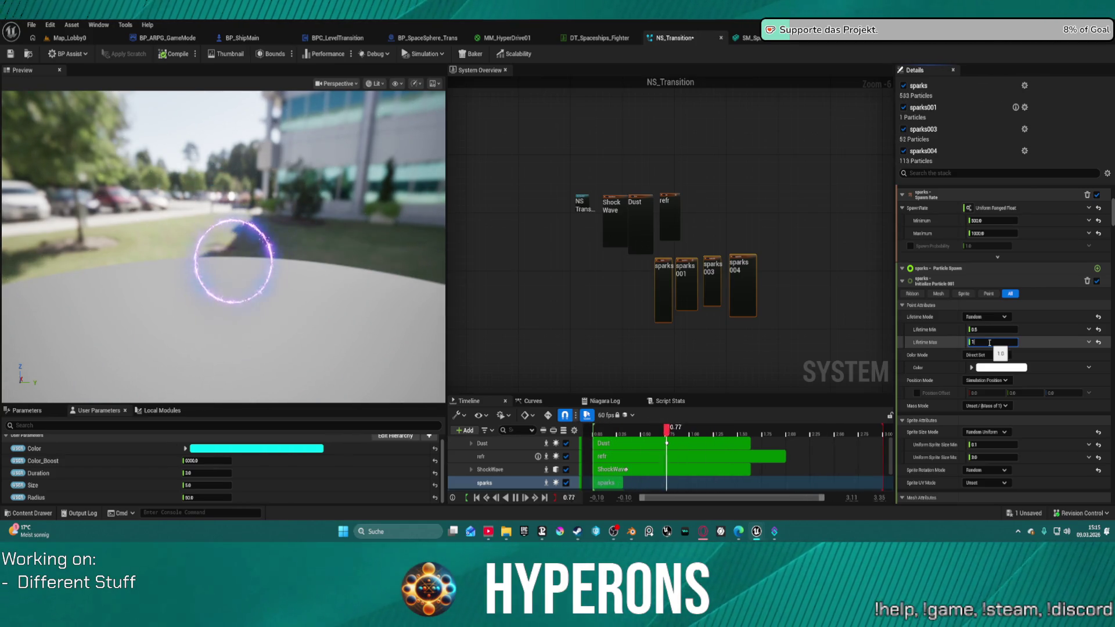
- Lower the sparks' Lifetime Max further, to roughly 0.6 seconds
right_click(961, 347)
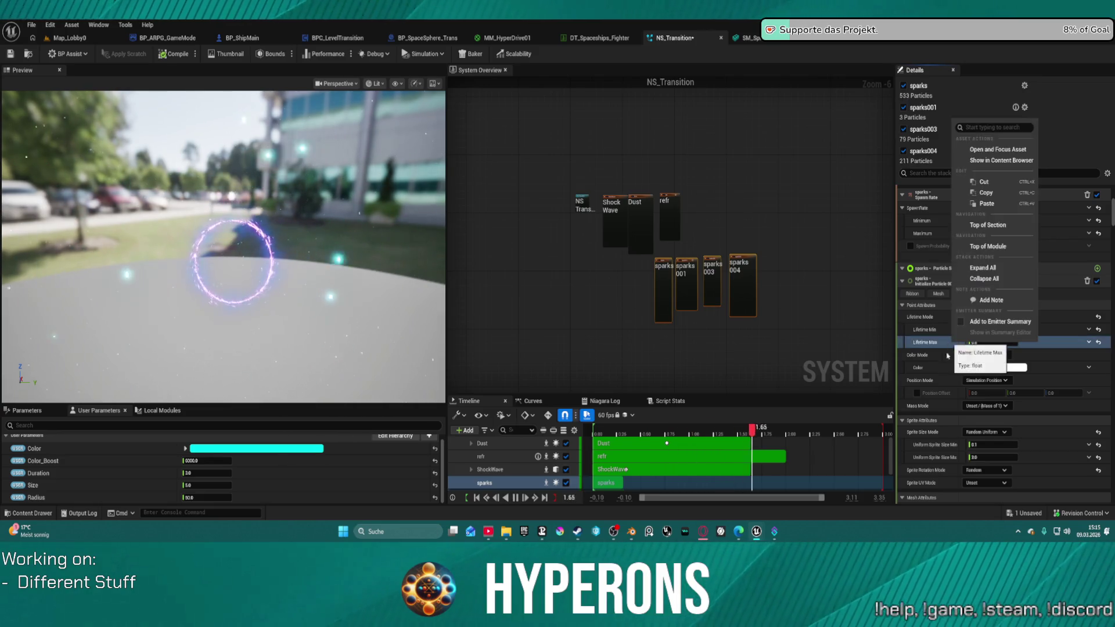
left_click(960, 461)
left_click(987, 342)
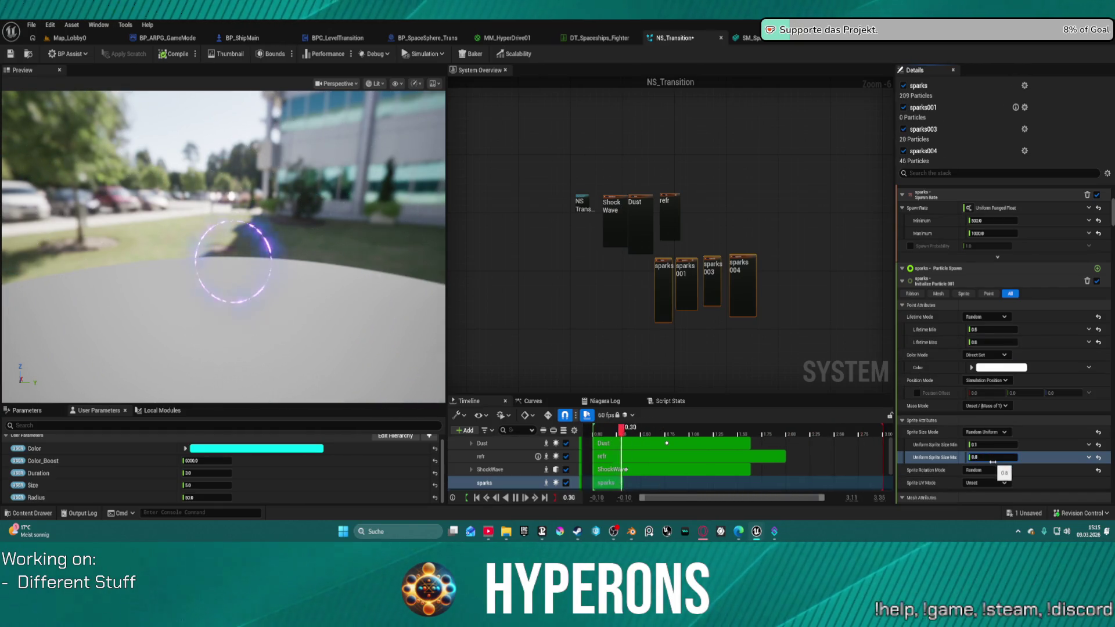
scroll(976, 454, "up", 1)
type("0.2")
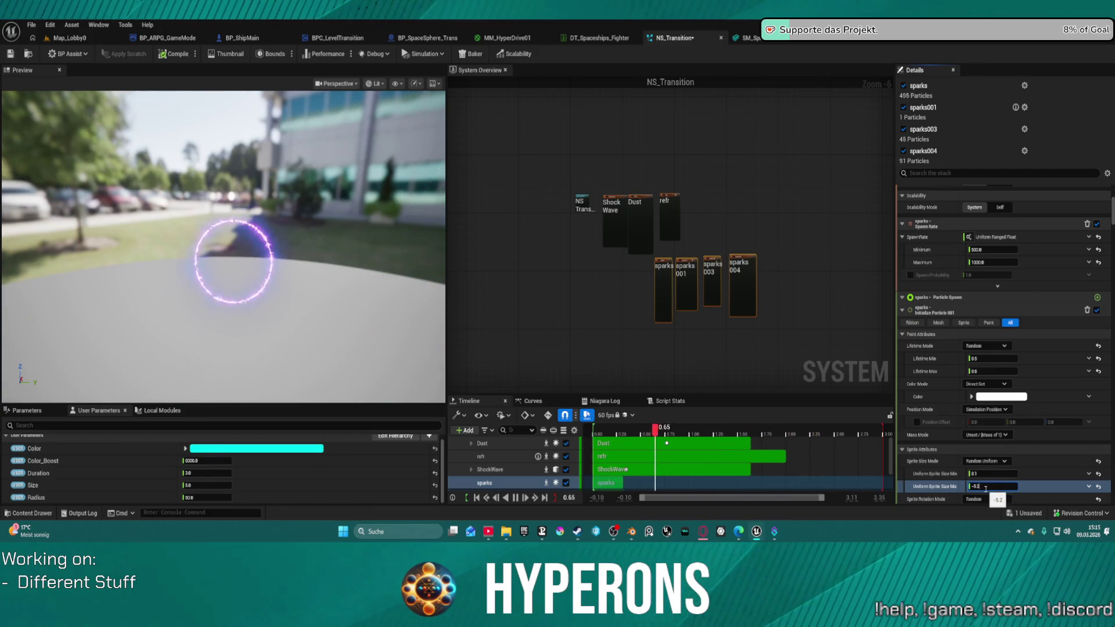
- Set Uniform Sprite Size Max to -0.2 and select the sparks emitter on its own
left_click(985, 491)
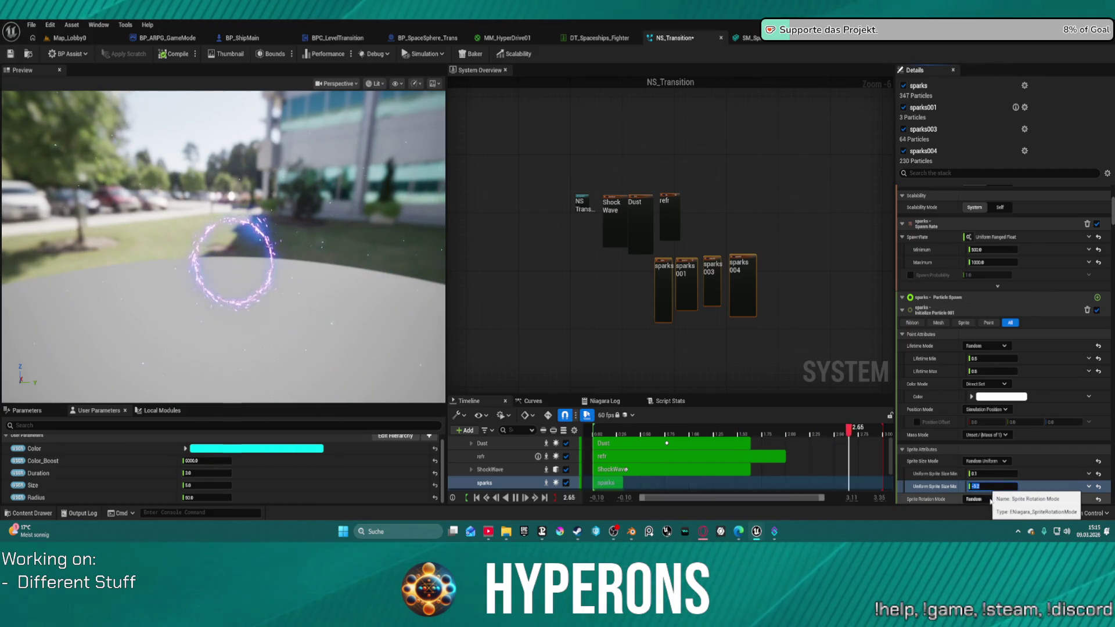
scroll(1020, 473, "down", 10)
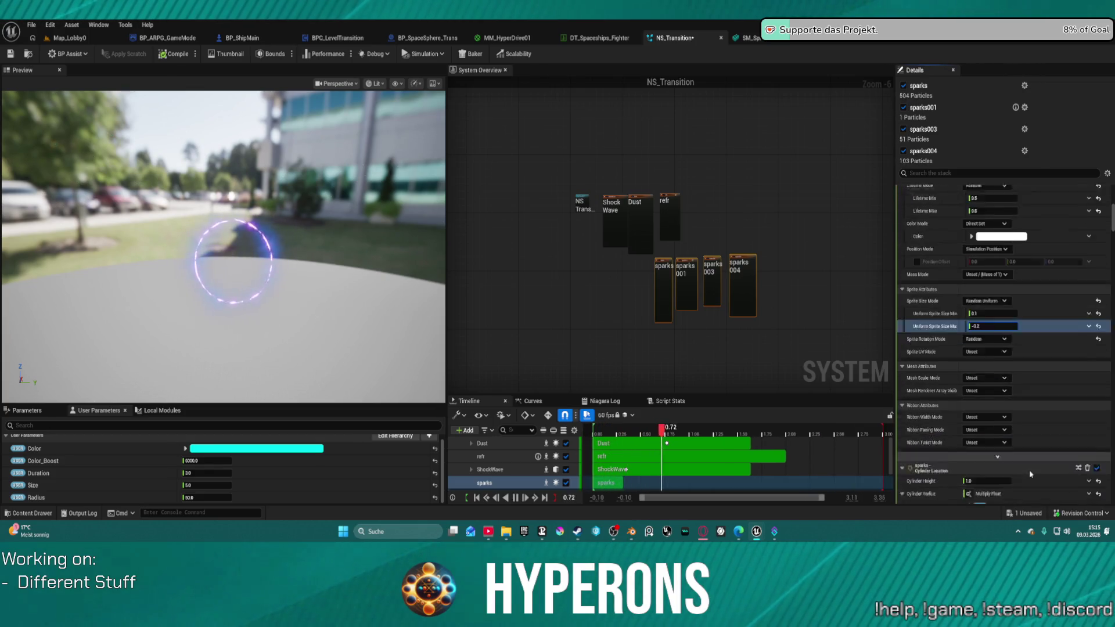
scroll(1029, 467, "down", 10)
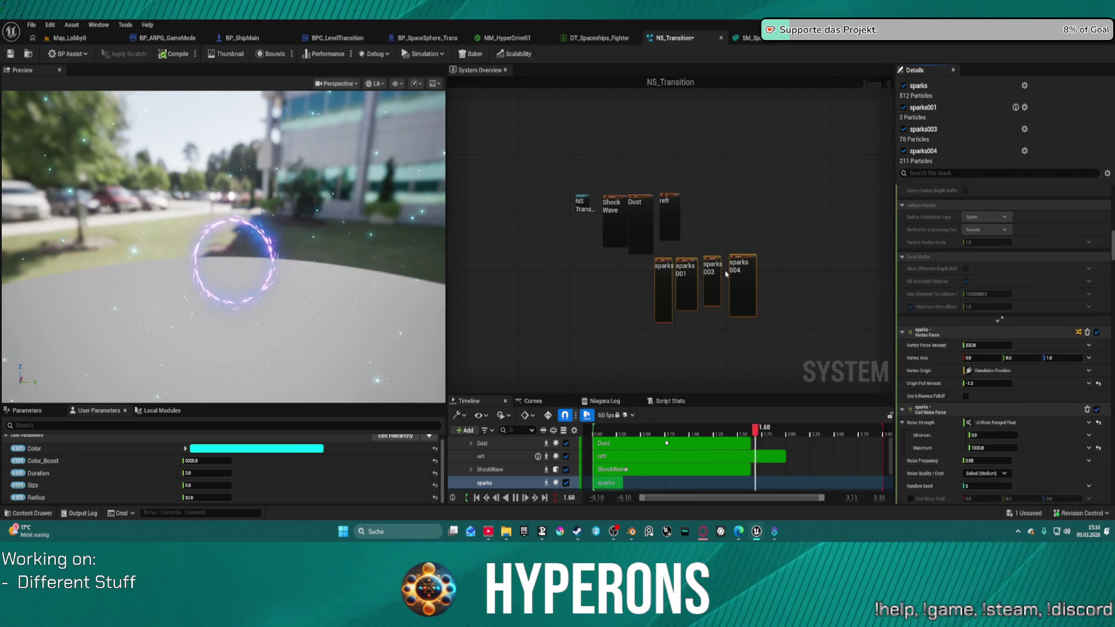
left_click(664, 289)
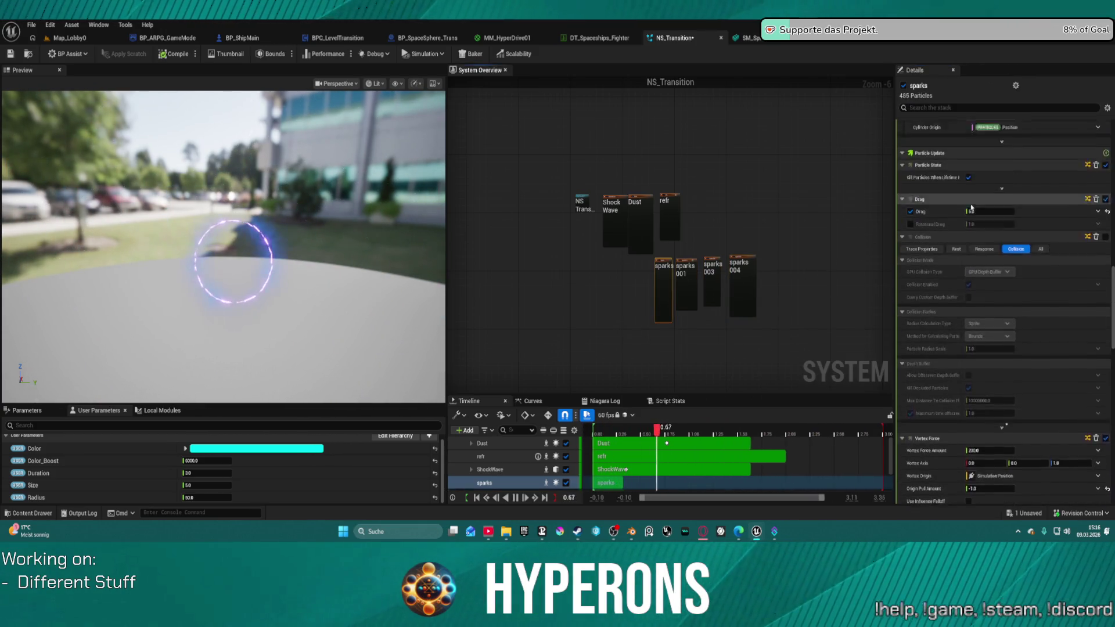
scroll(986, 216, "up", 15)
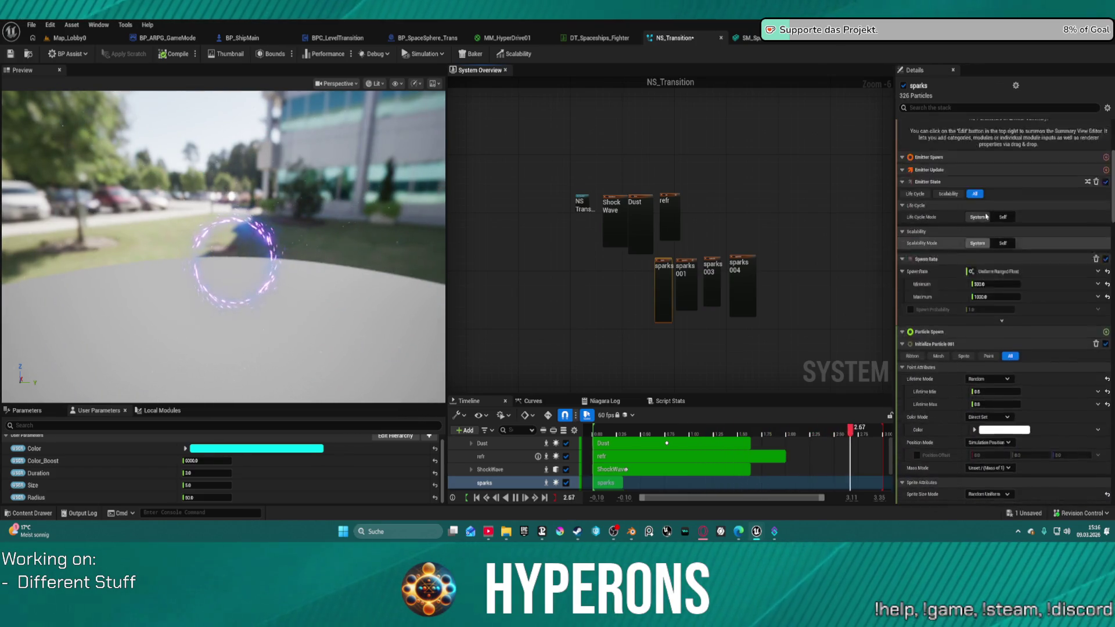
scroll(986, 216, "up", 3)
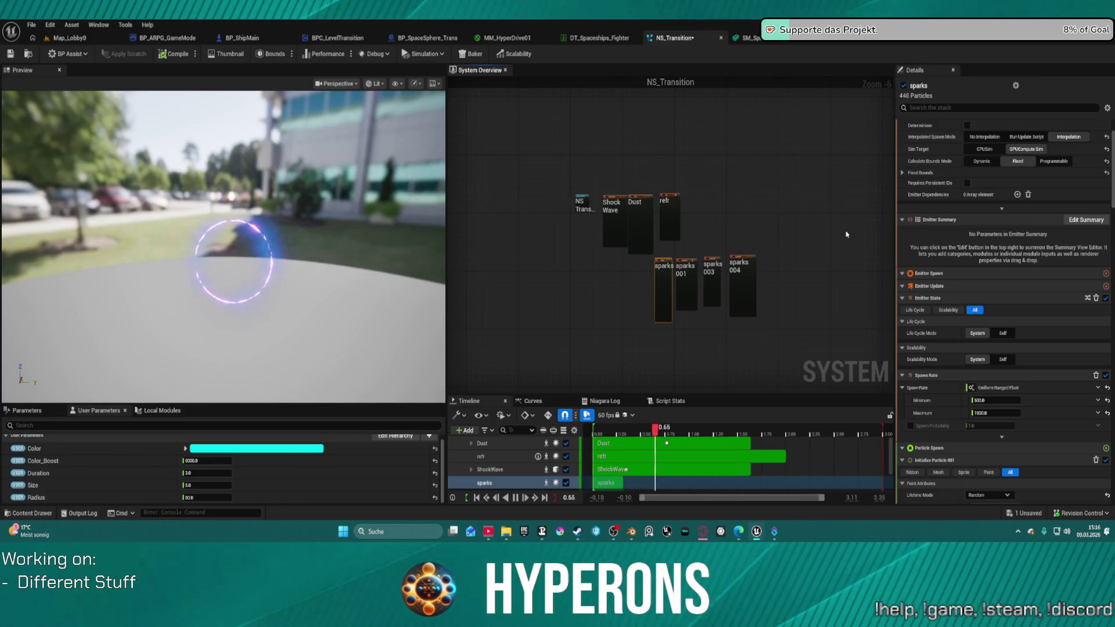
scroll(925, 250, "up", 2)
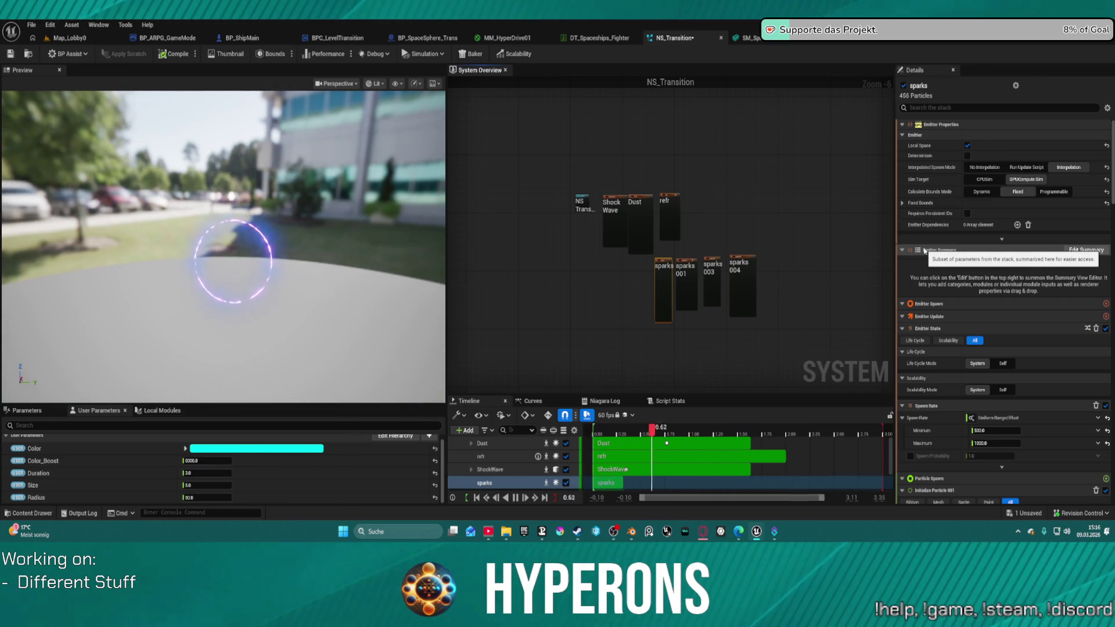
- Set sparks003's particle lifetime to 0.5
left_click(710, 276)
scroll(991, 432, "down", 5)
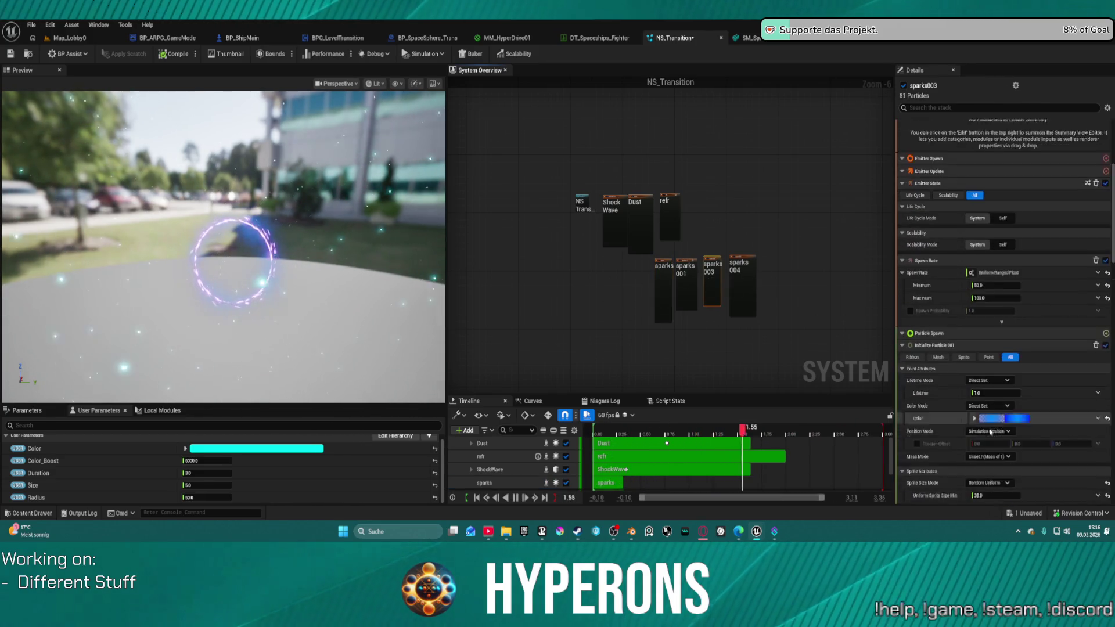
scroll(990, 432, "down", 3)
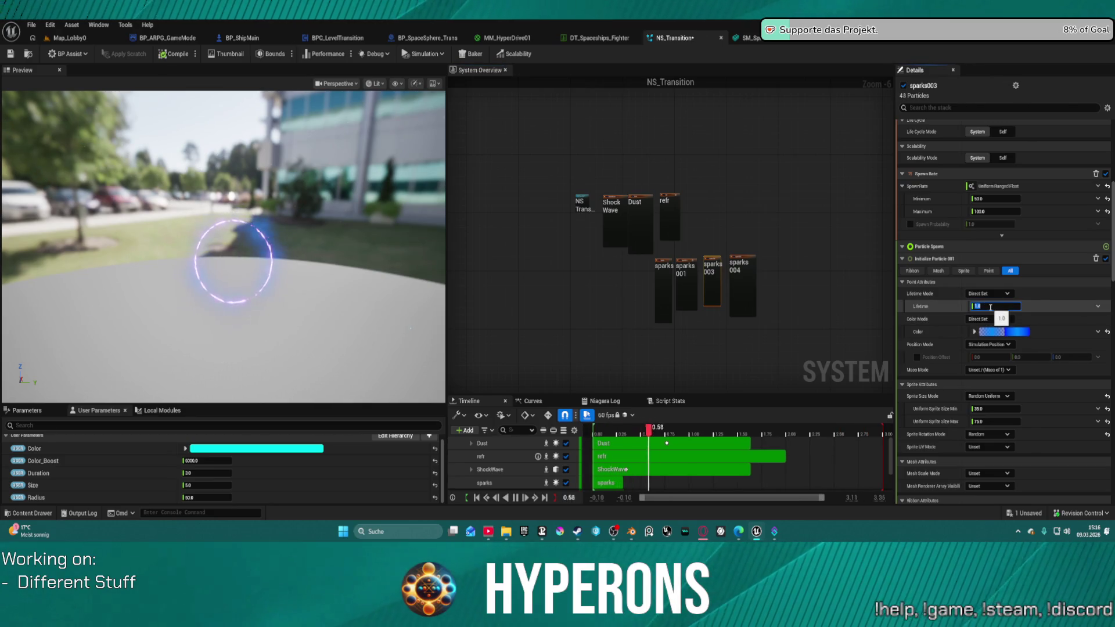
type("0.5")
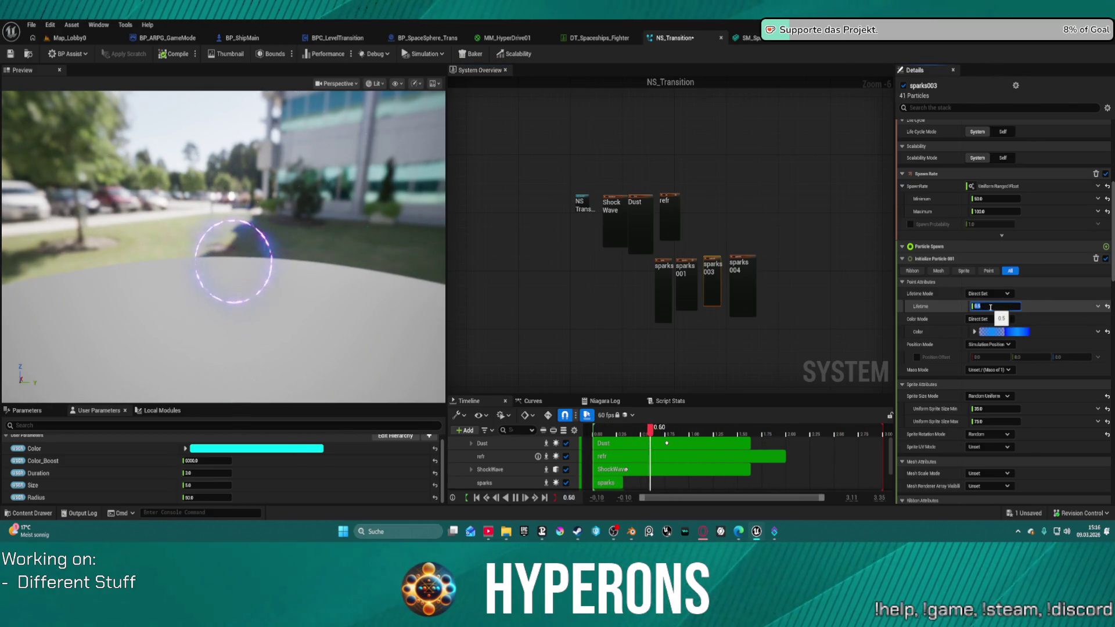
- Set sparks004's Initialize Particle Lifetime Max to 1
left_click(742, 285)
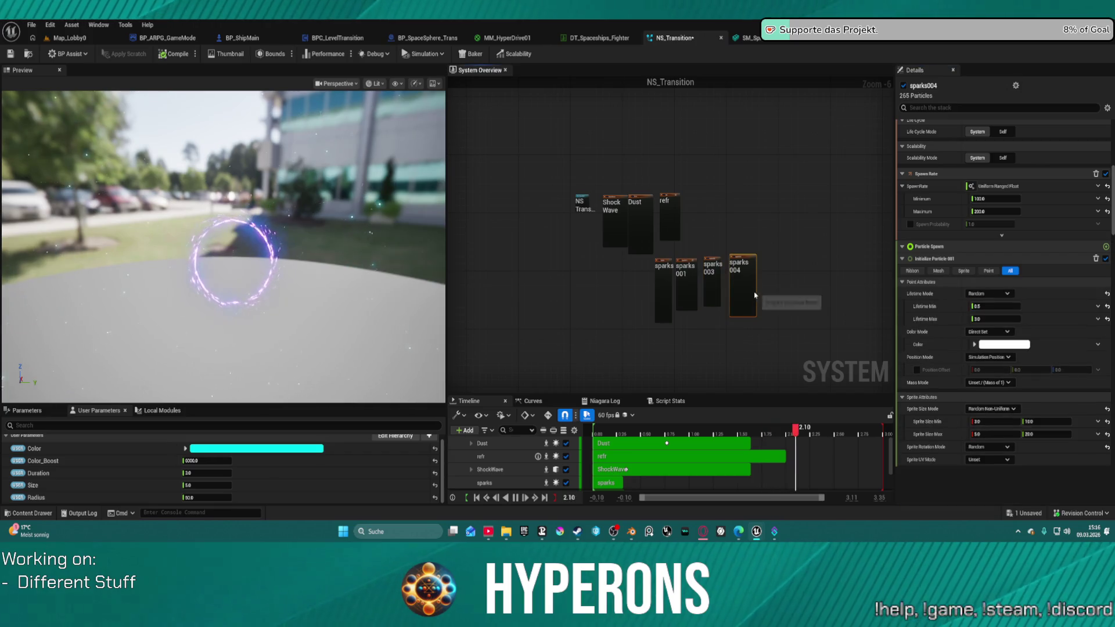
left_click(987, 318)
type("0.1")
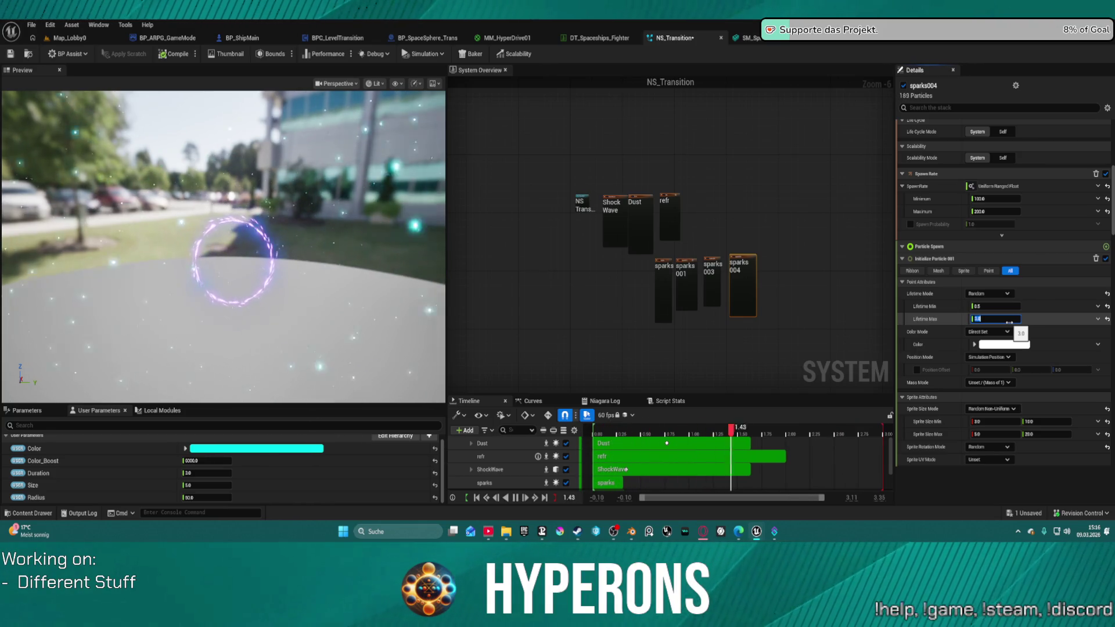
type("1")
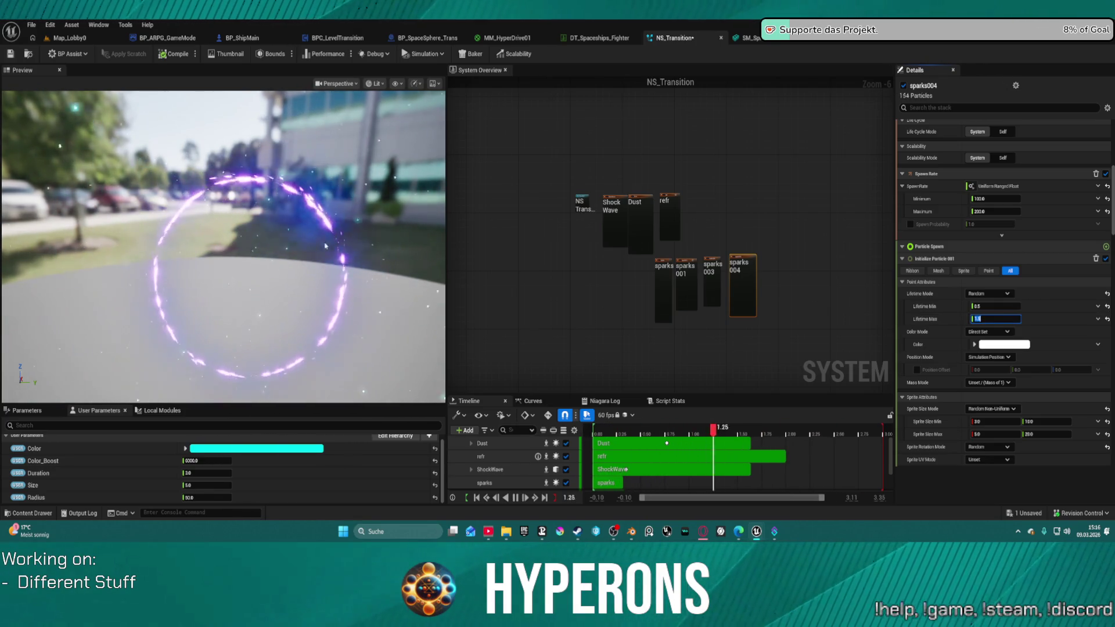
- Change sparks003's Initialize Particle Lifetime from 0.5 to 0.8
left_click(712, 286)
scroll(991, 400, "down", 2)
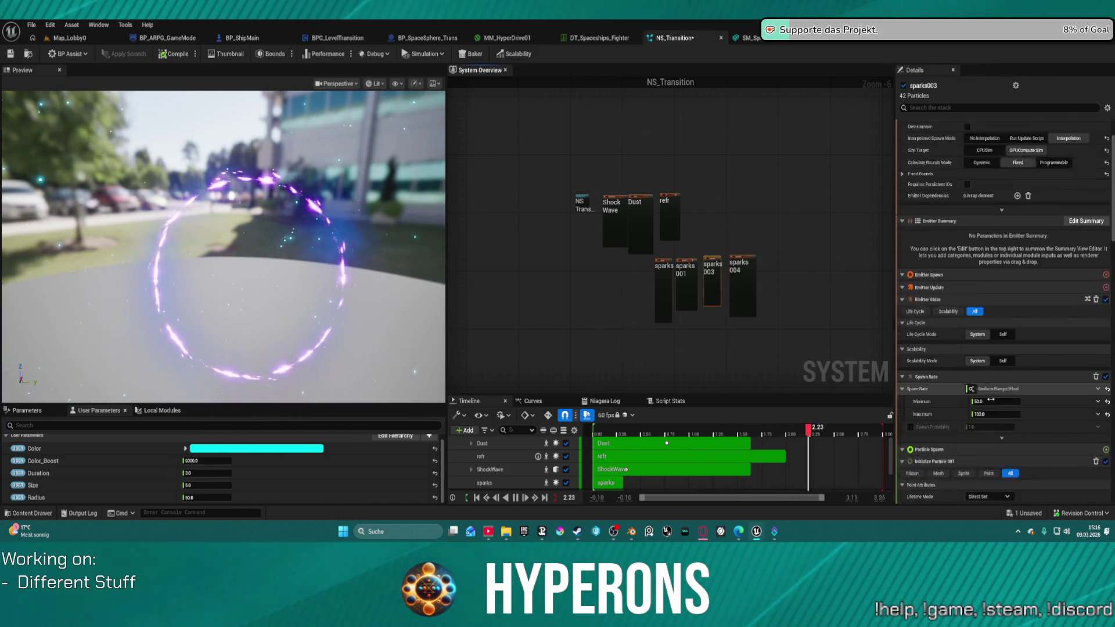
scroll(991, 400, "down", 5)
left_click(989, 379)
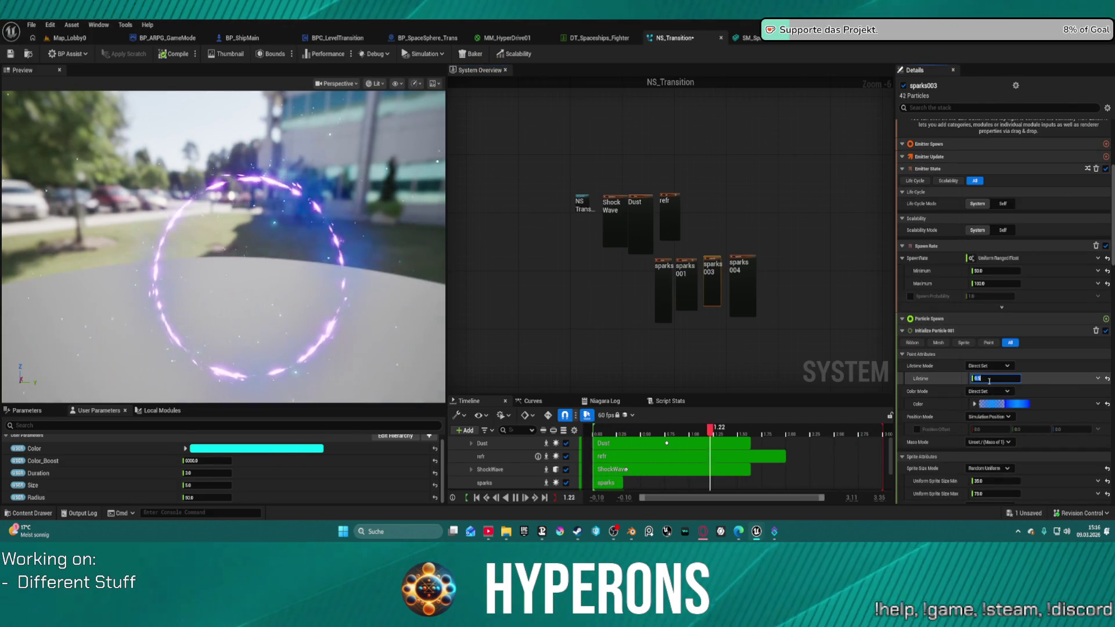
key("BackSpace")
type("0.8")
key("Return")
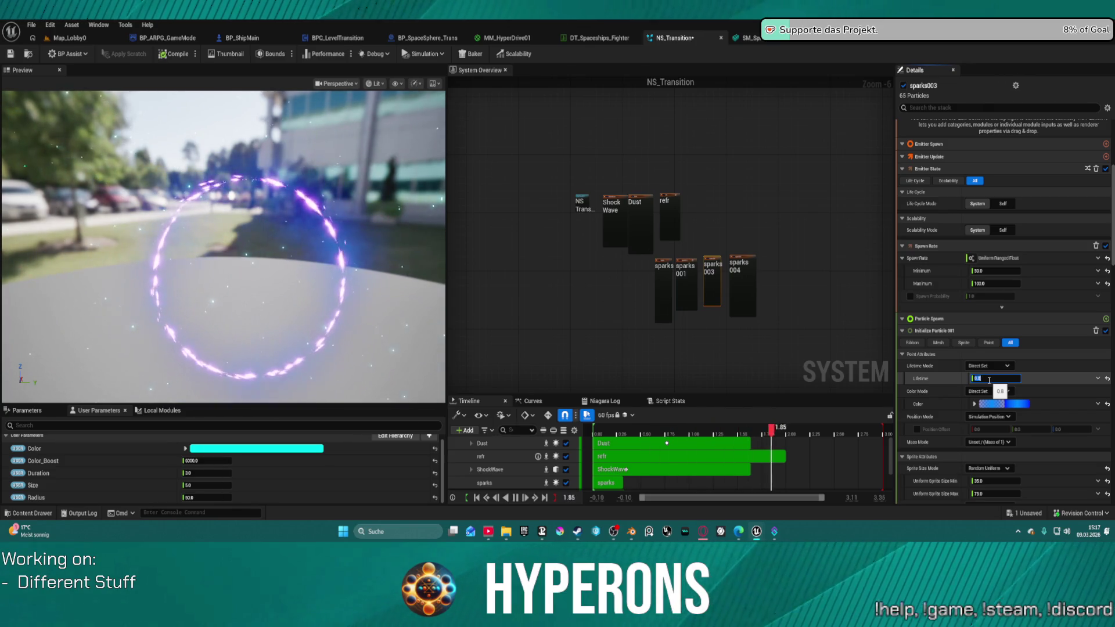
- Set sparks001's Lifetime Max to 0.5 and the sparks Uniform Sprite Size Max to 0.35
left_click(685, 288)
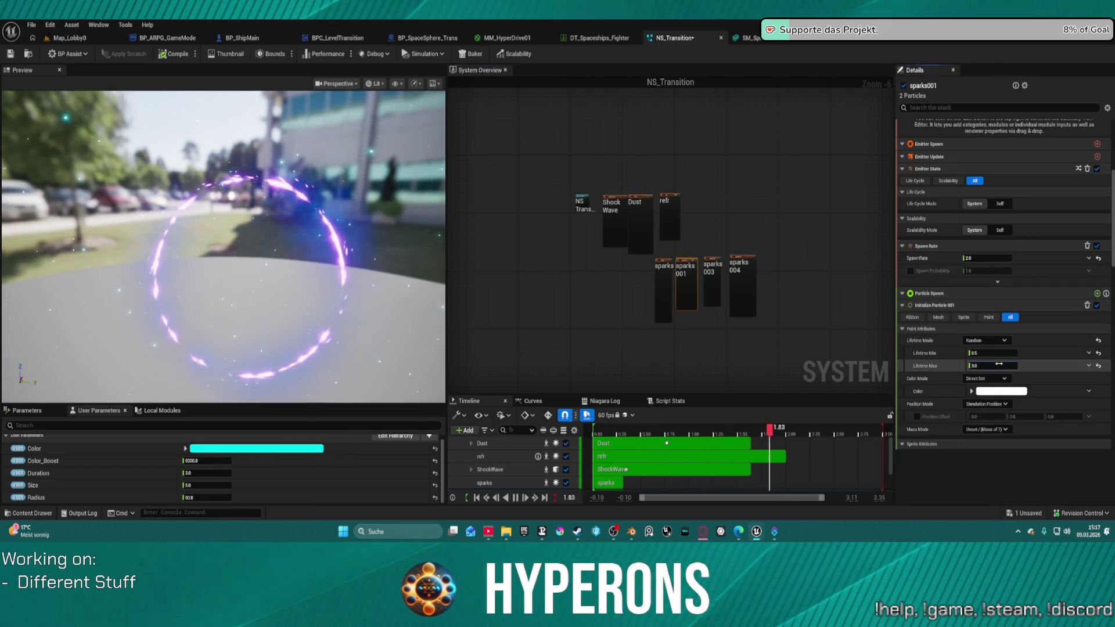
key("BackSpace")
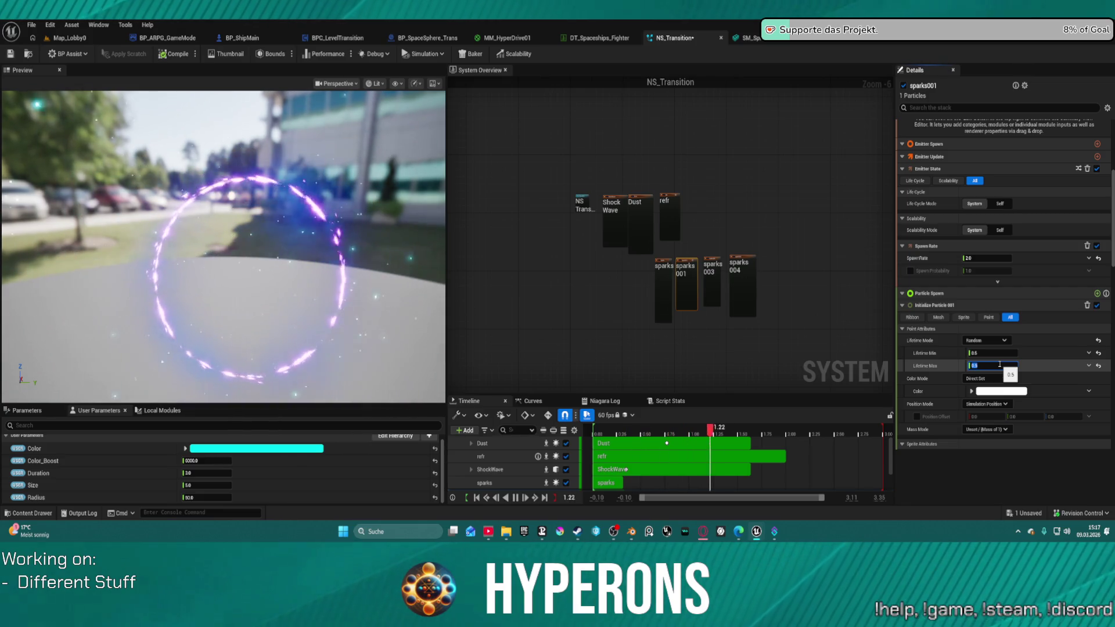
left_click(669, 311)
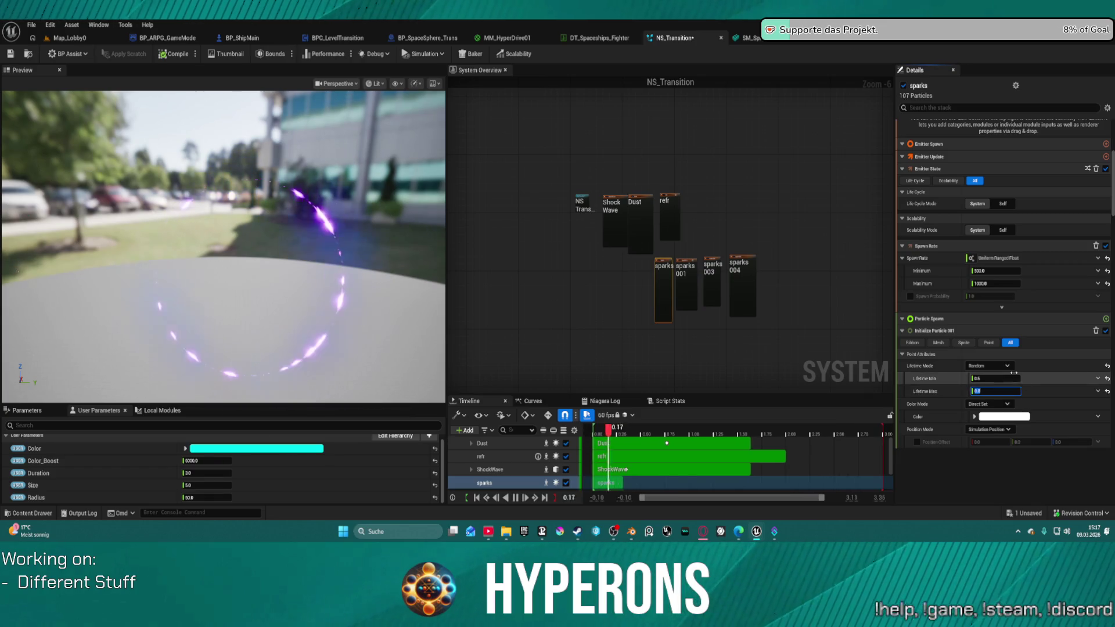
scroll(1023, 401, "down", 5)
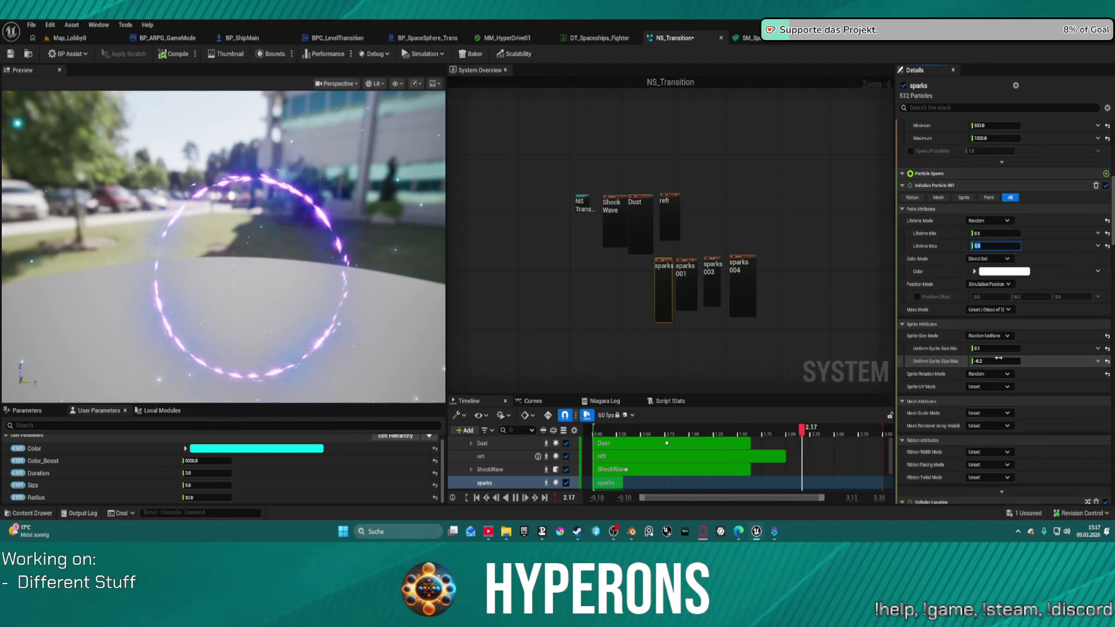
type("1")
key("Return")
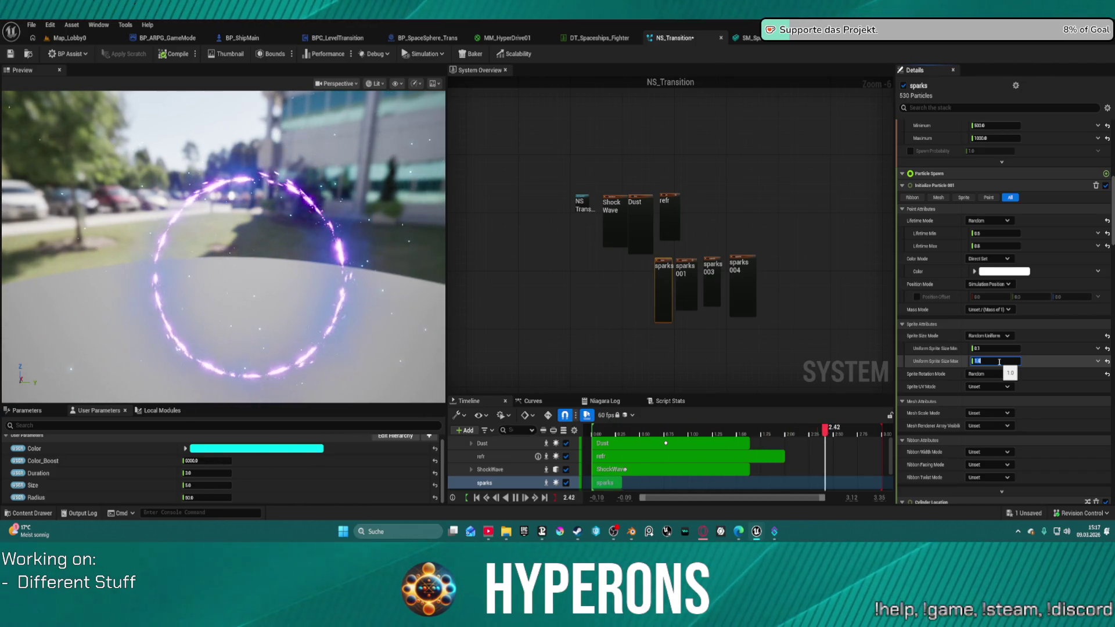
type(".35")
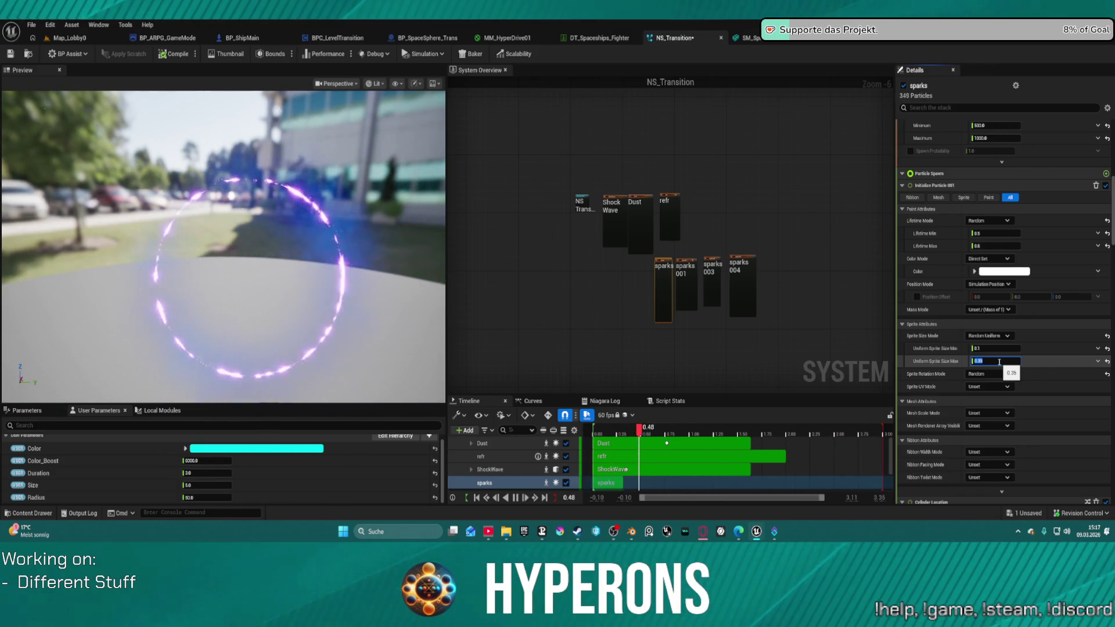
key("Return")
scroll(992, 331, "down", 10)
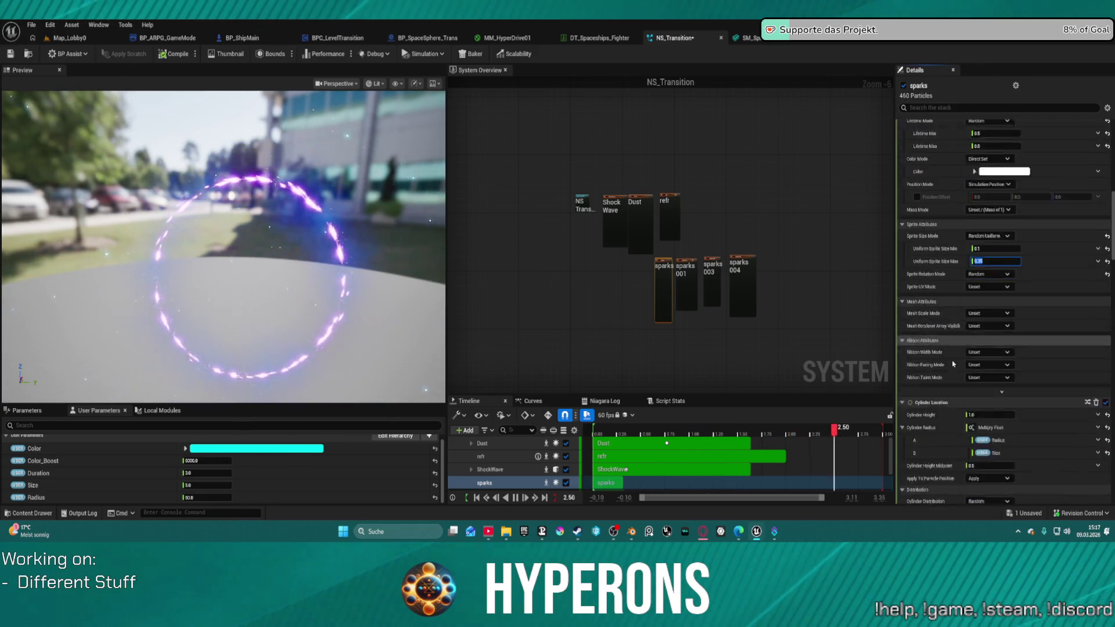
- Raise sparks001's Sprite Rotation Rate well above its 50.0 value
left_click(685, 290)
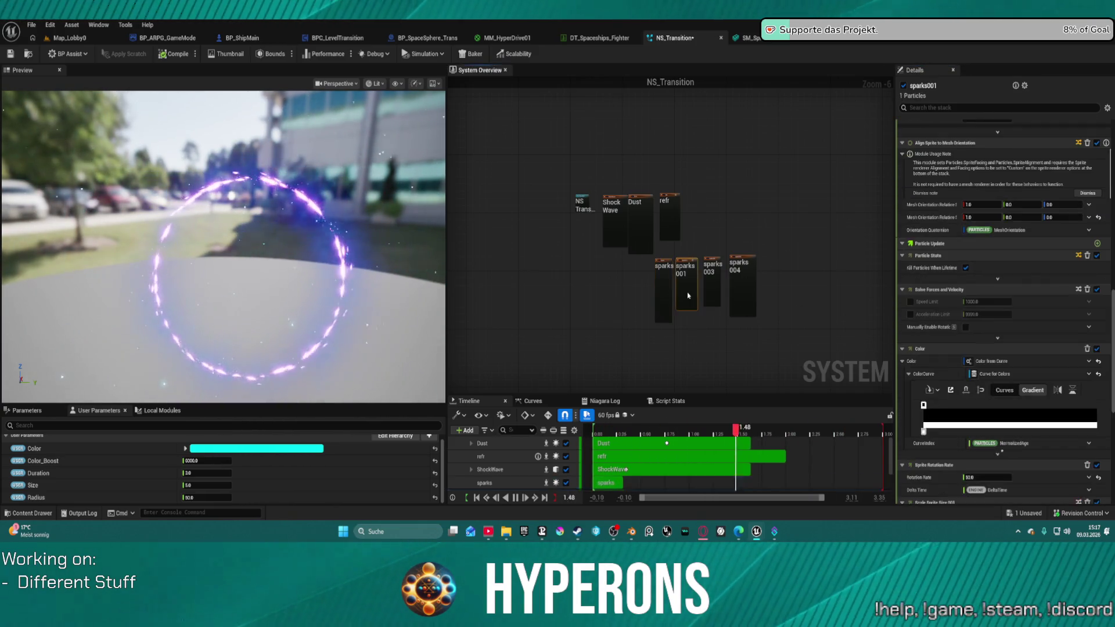
scroll(756, 287, "up", 6)
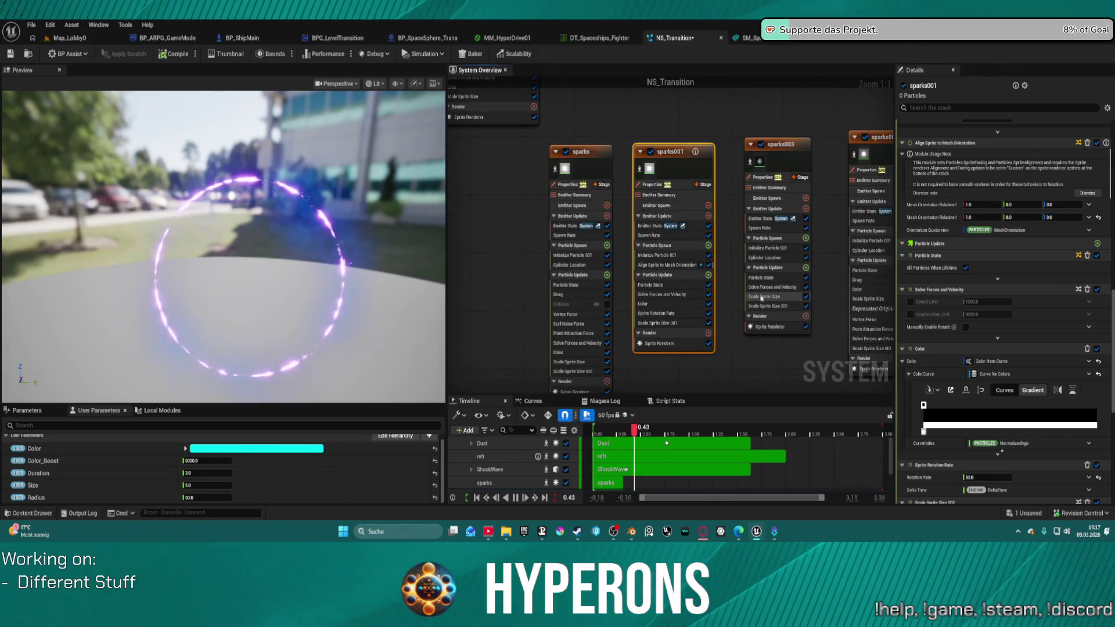
left_click(678, 313)
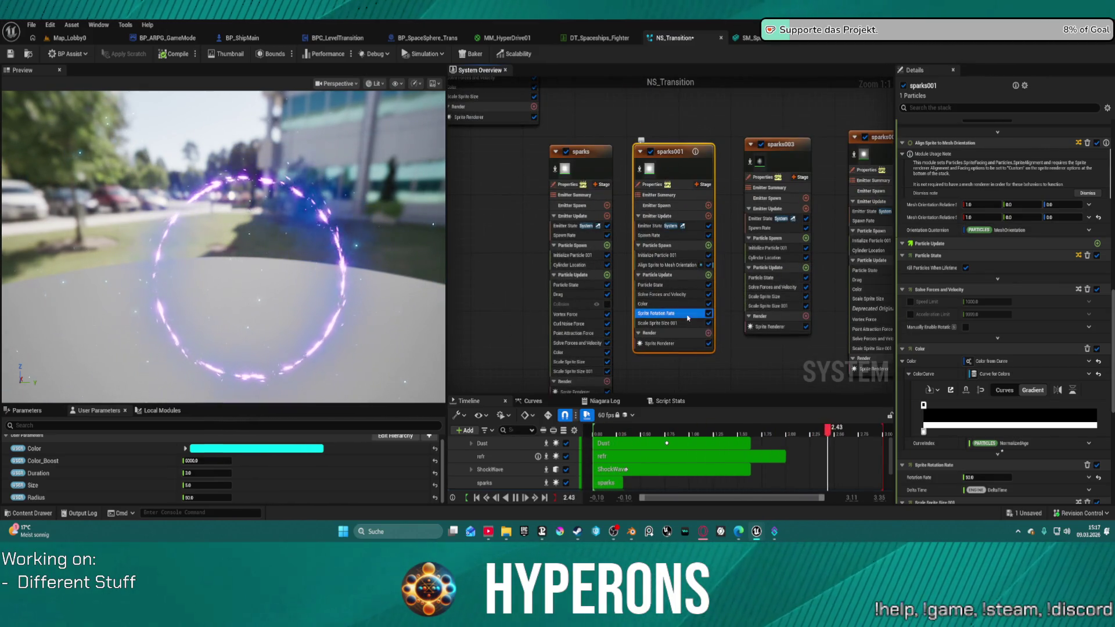
left_click(989, 138)
type("100")
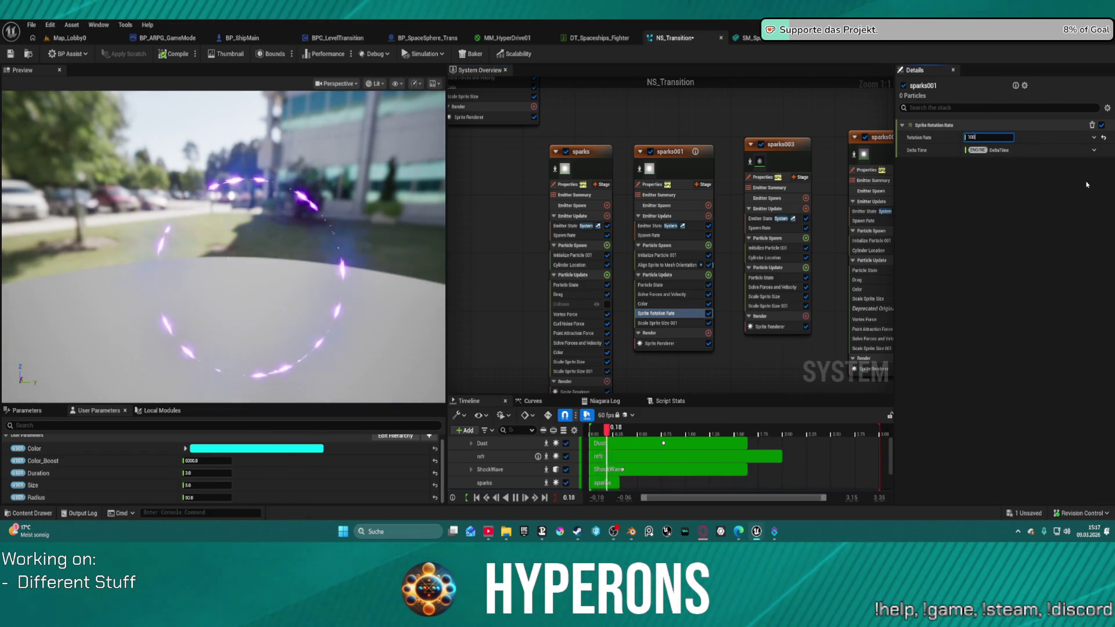
key("Return")
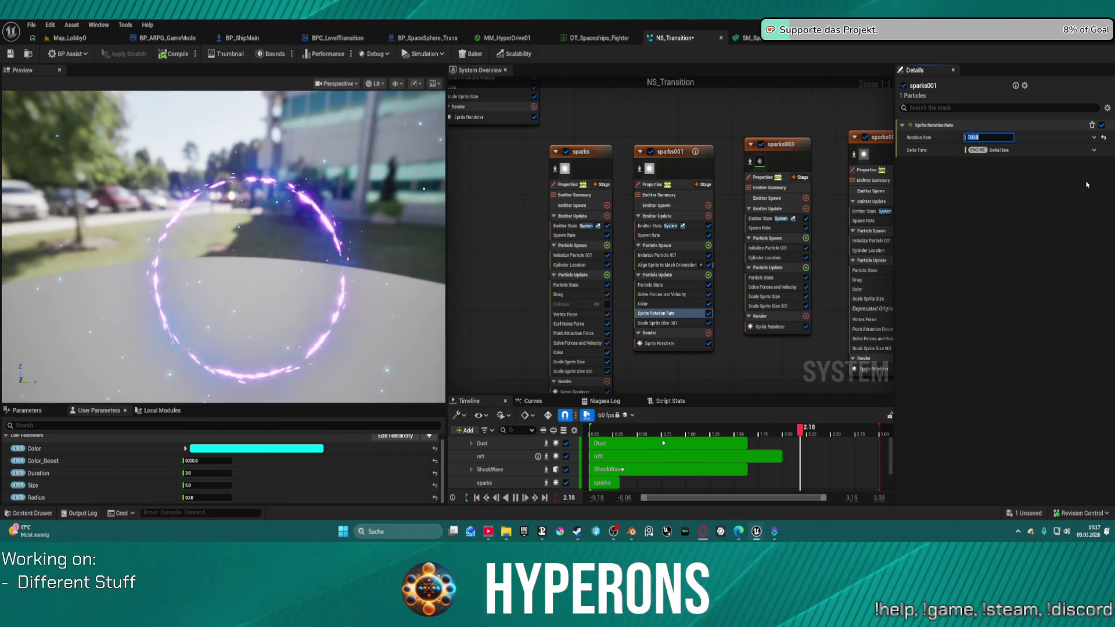
type("30")
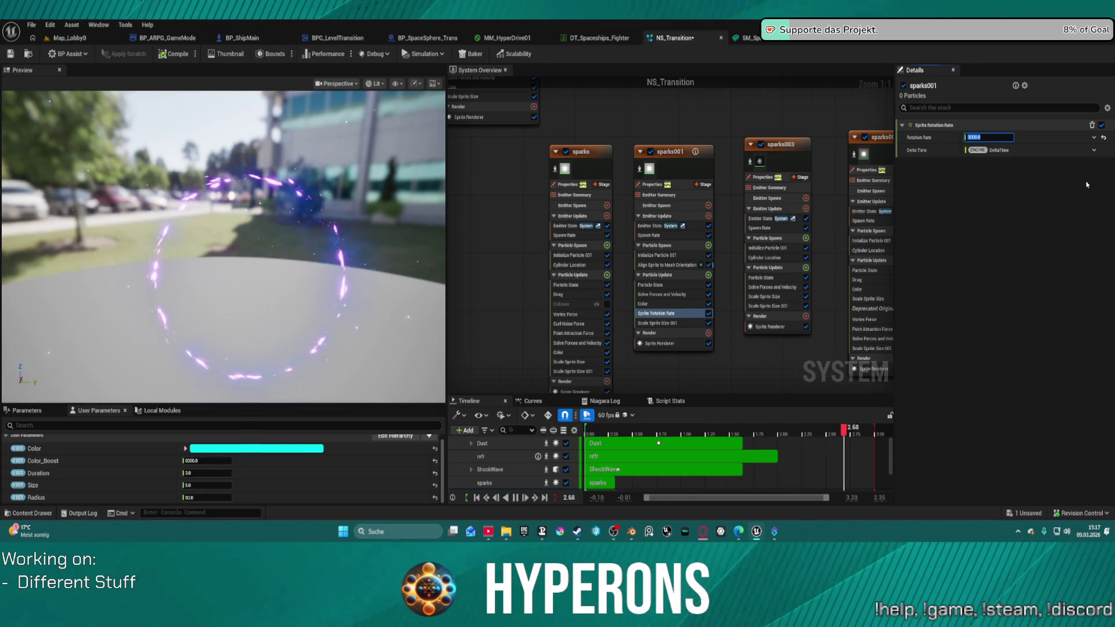
left_click(681, 294)
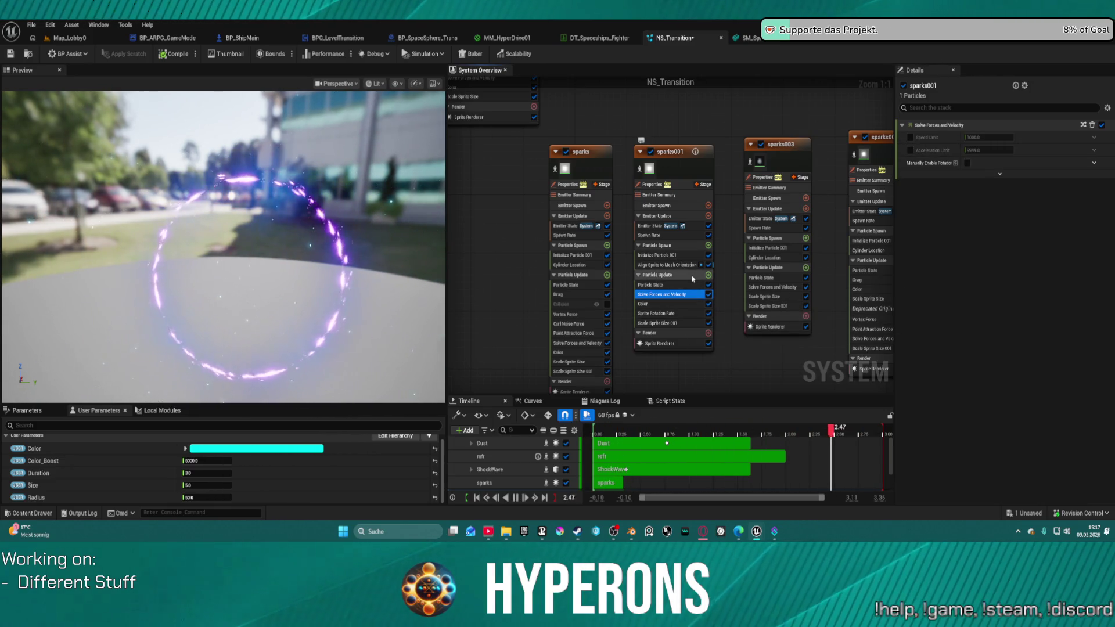
- Compare the sprite size and rotation modules of sparks003 and sparks001
left_click(793, 296)
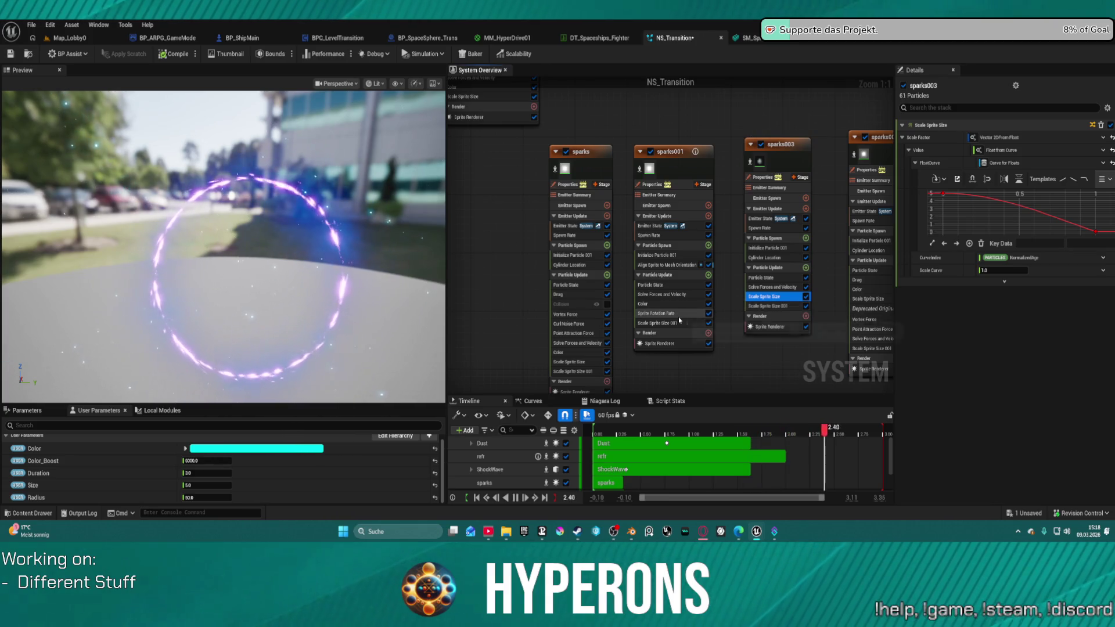
left_click(697, 323)
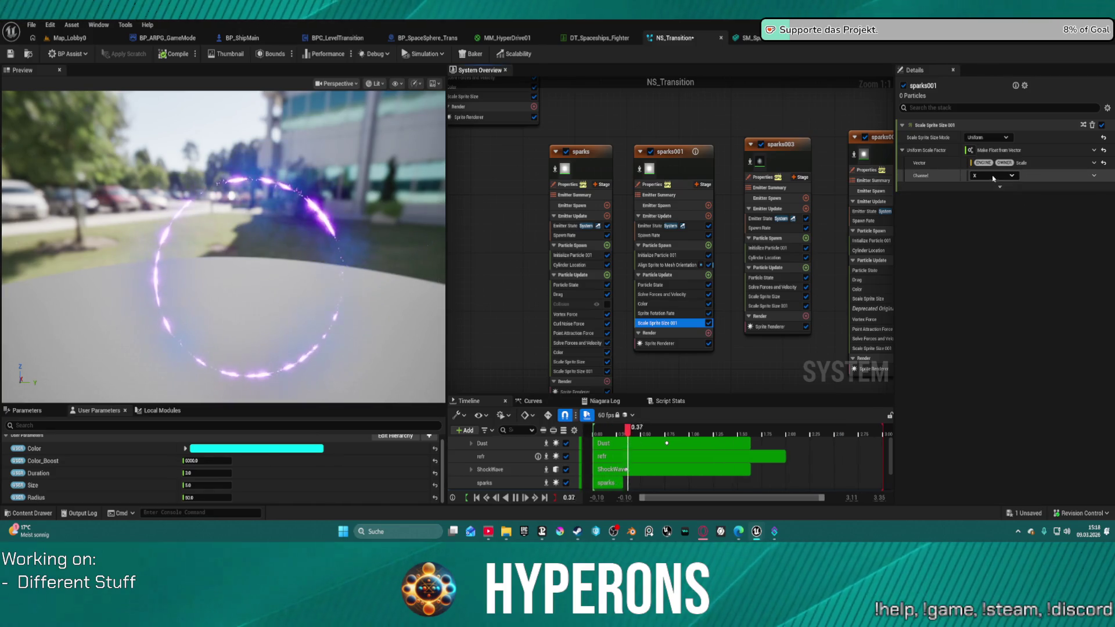
left_click(776, 308)
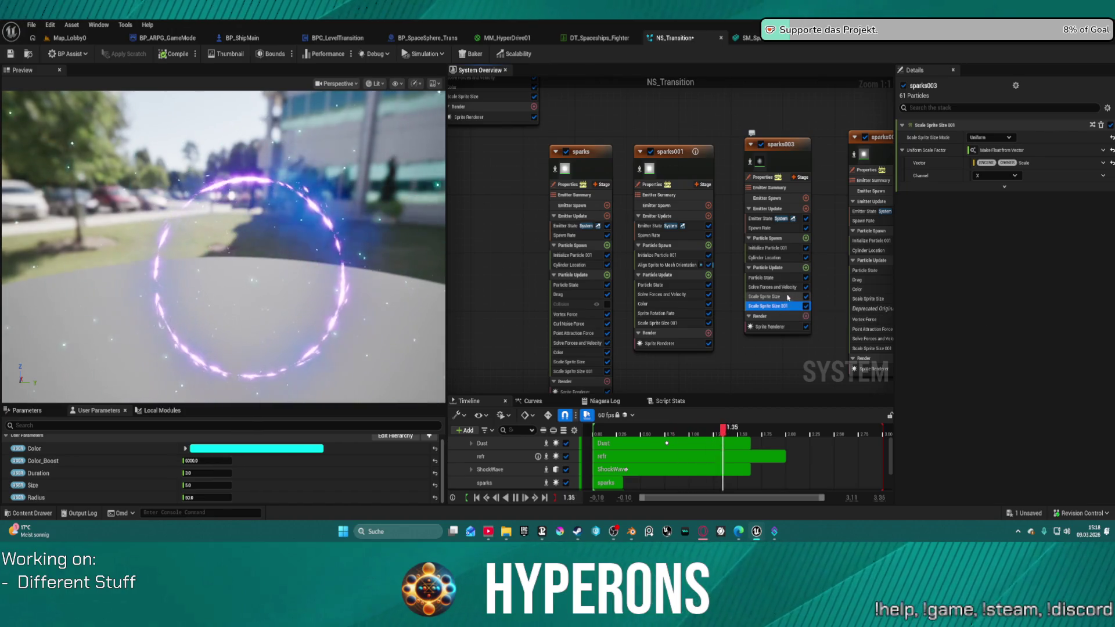
left_click(766, 297)
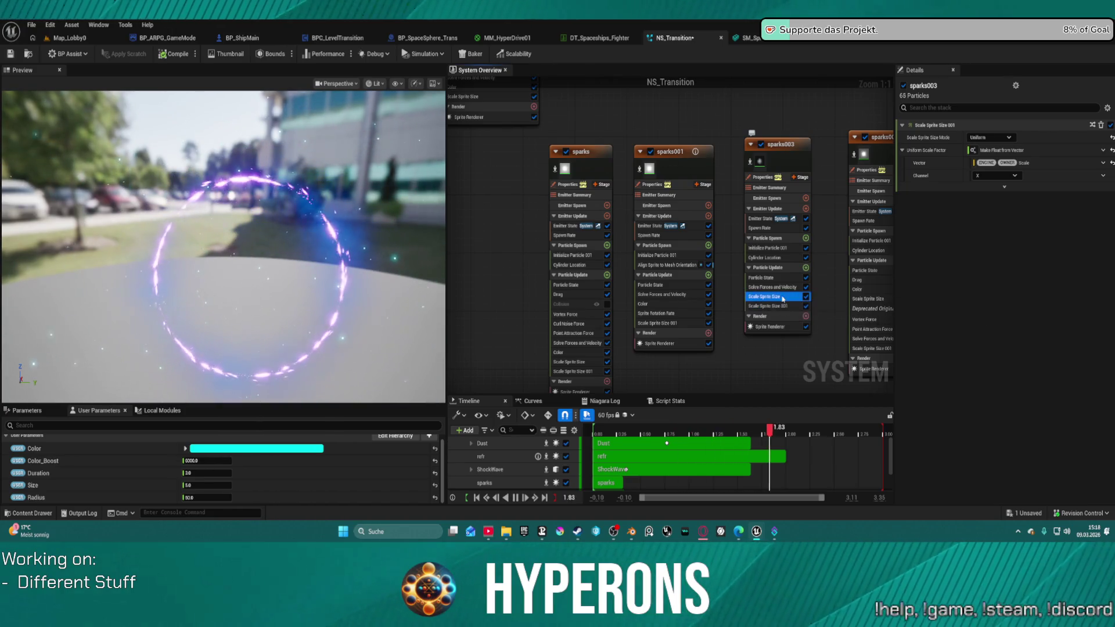
left_click(675, 315)
left_click(784, 301)
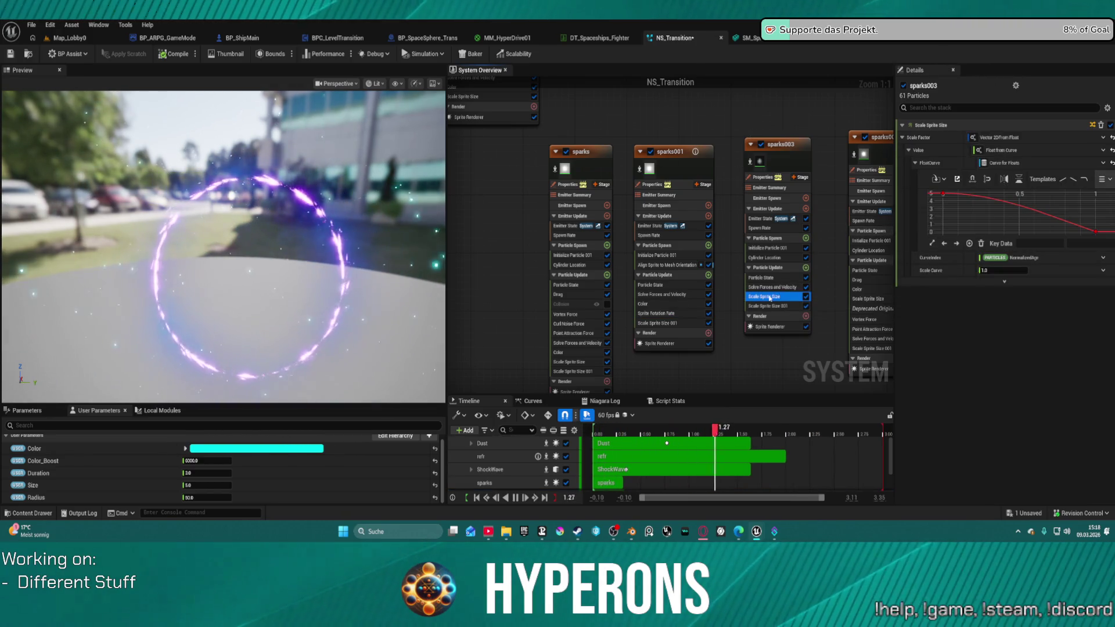
- Copy sparks003's Scale Sprite Size module and paste it into sparks001's Particle Update
right_click(795, 300)
left_click(805, 417)
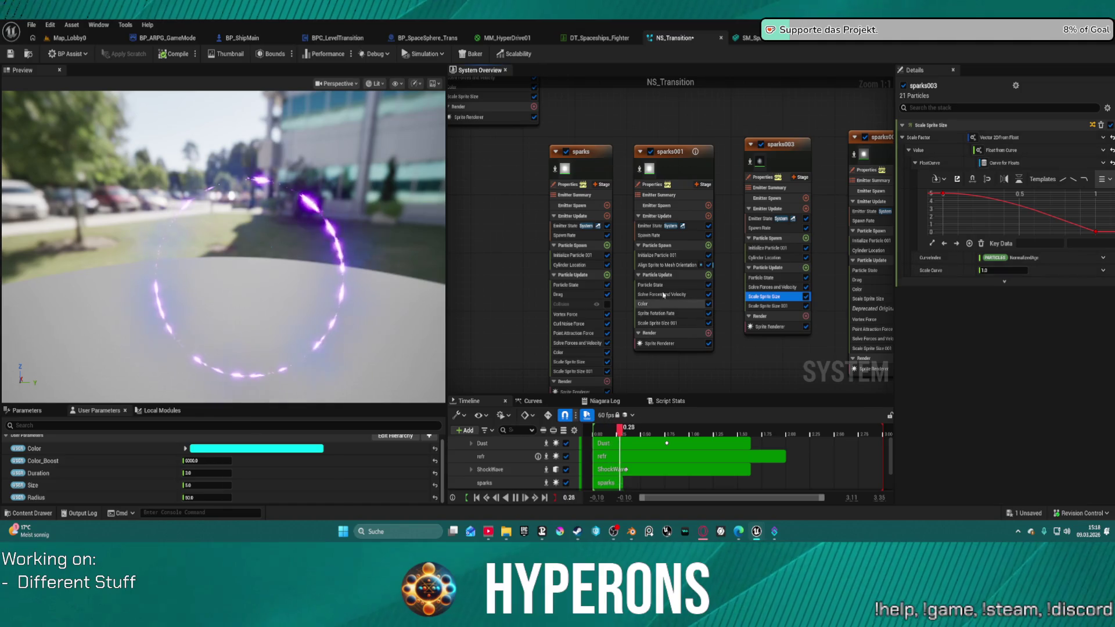
right_click(652, 279)
left_click(667, 313)
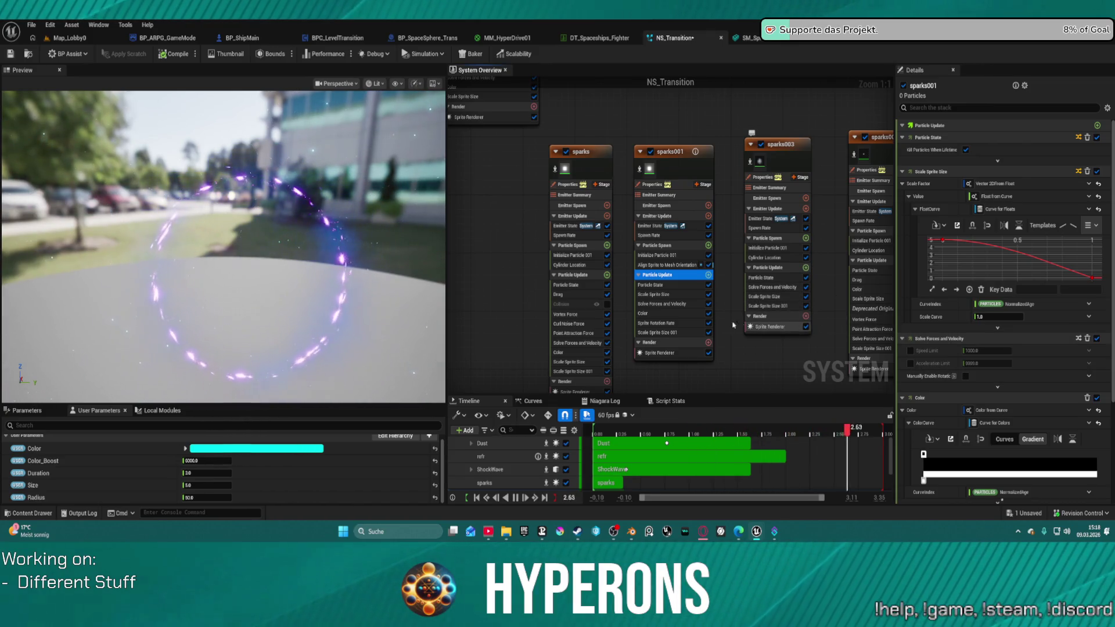
- Raise sparks001's Initialize Particle Lifetime Max from 0.5 to 1.0
left_click(668, 265)
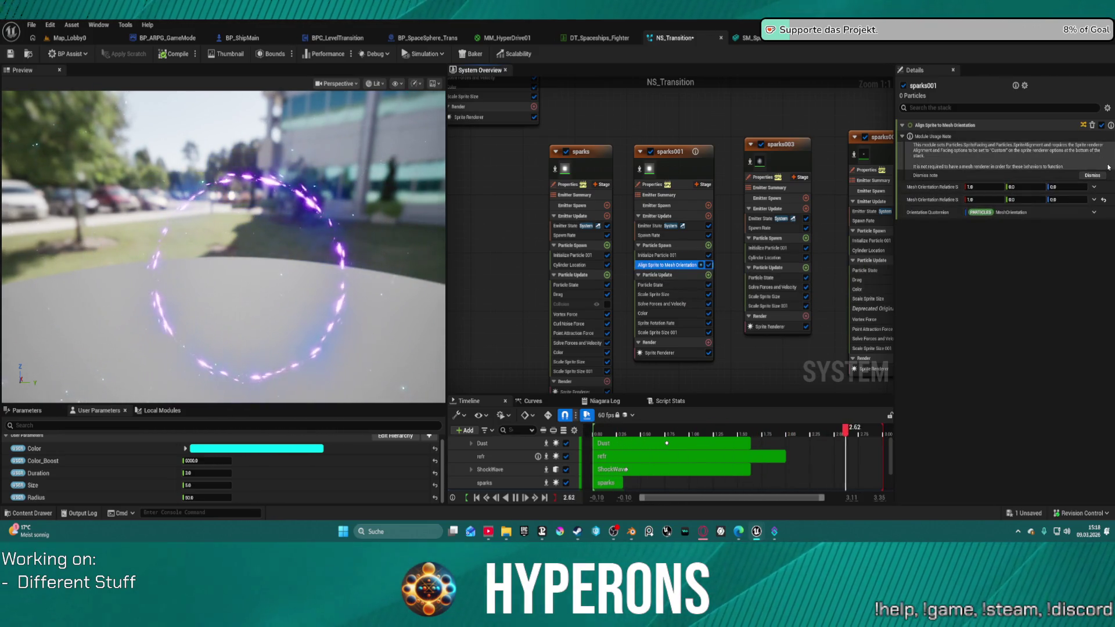
left_click(668, 255)
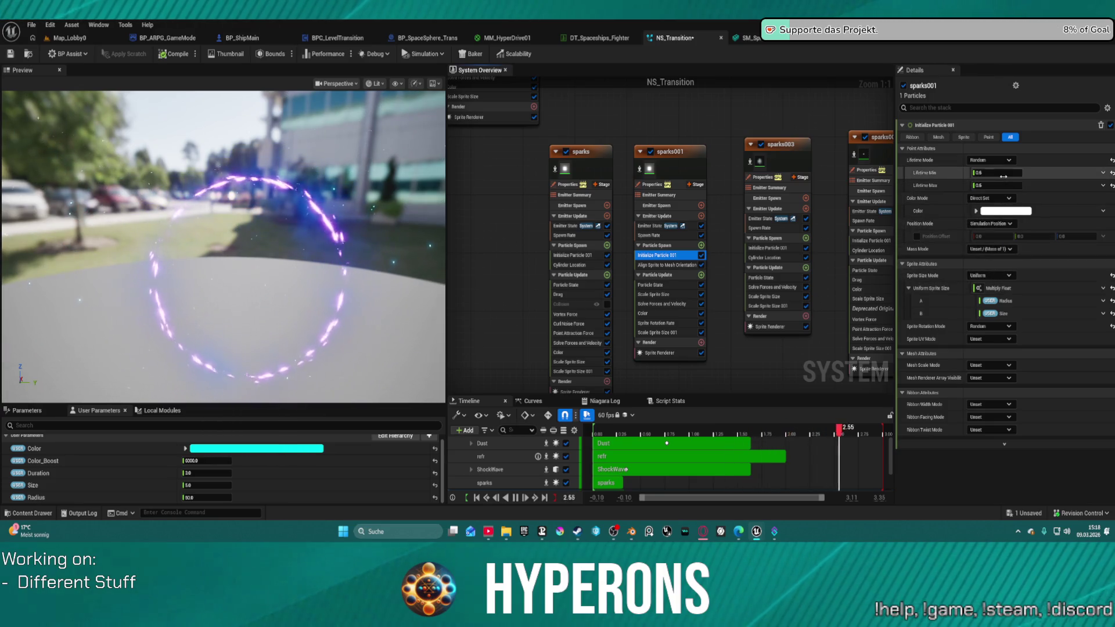
left_click(1000, 187)
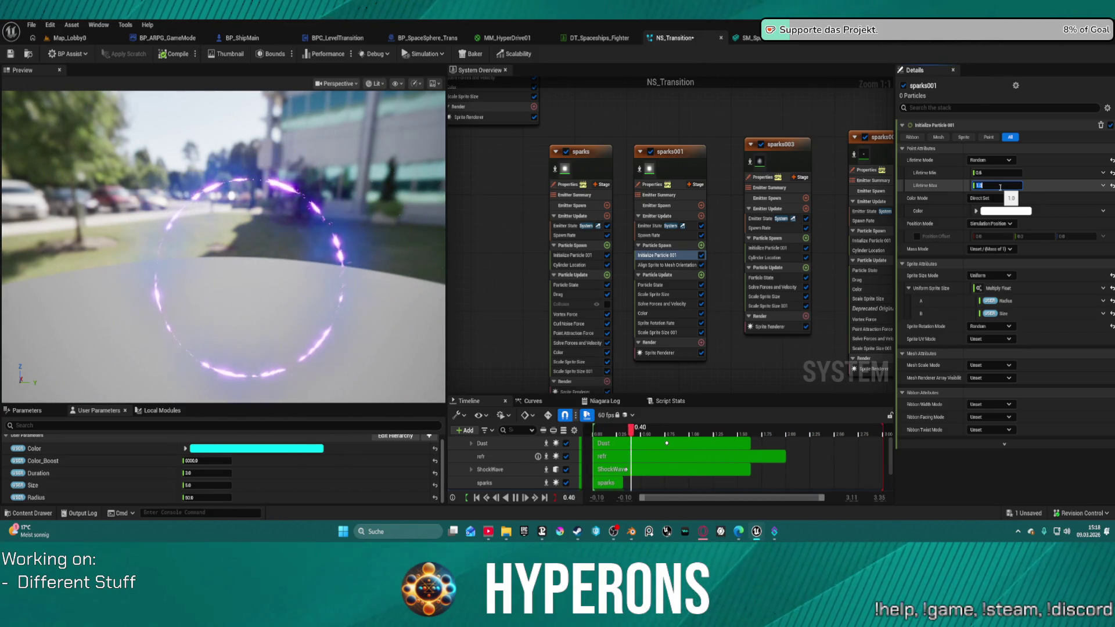
left_click(805, 161)
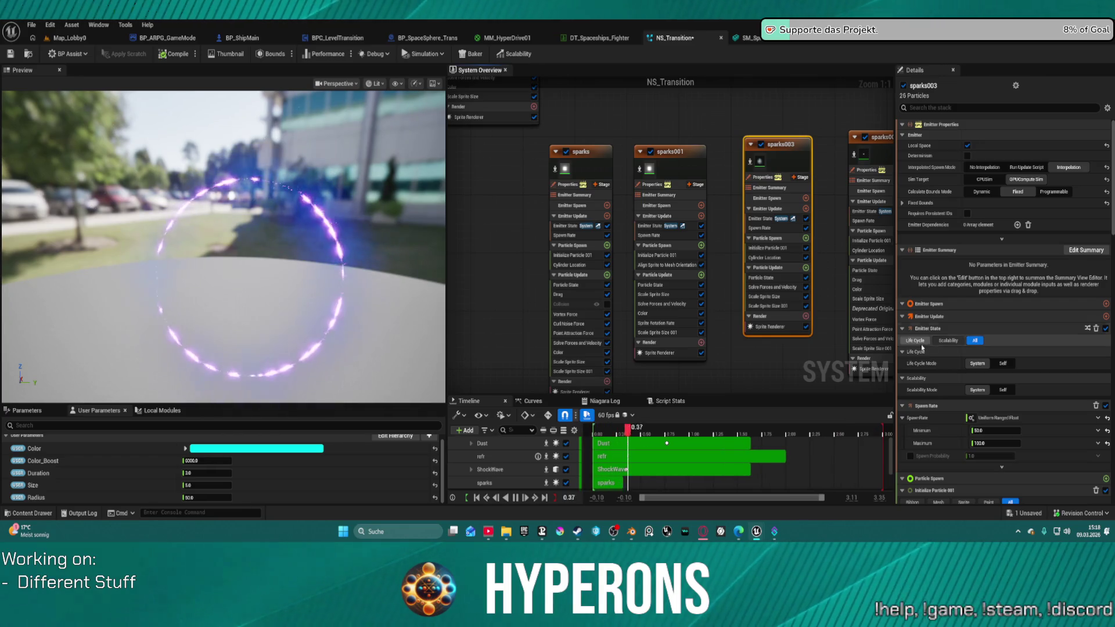
- Set sparks003's Uniform Sprite Size range to Min 15 and Max 50
scroll(958, 372, "down", 2)
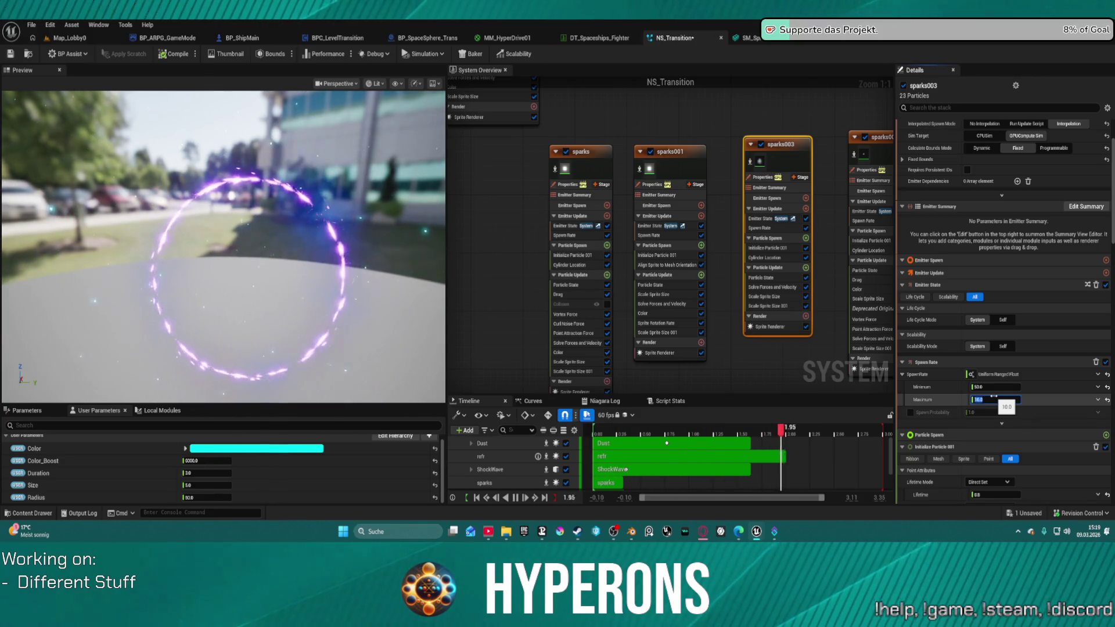
left_click_drag(993, 397, 988, 398)
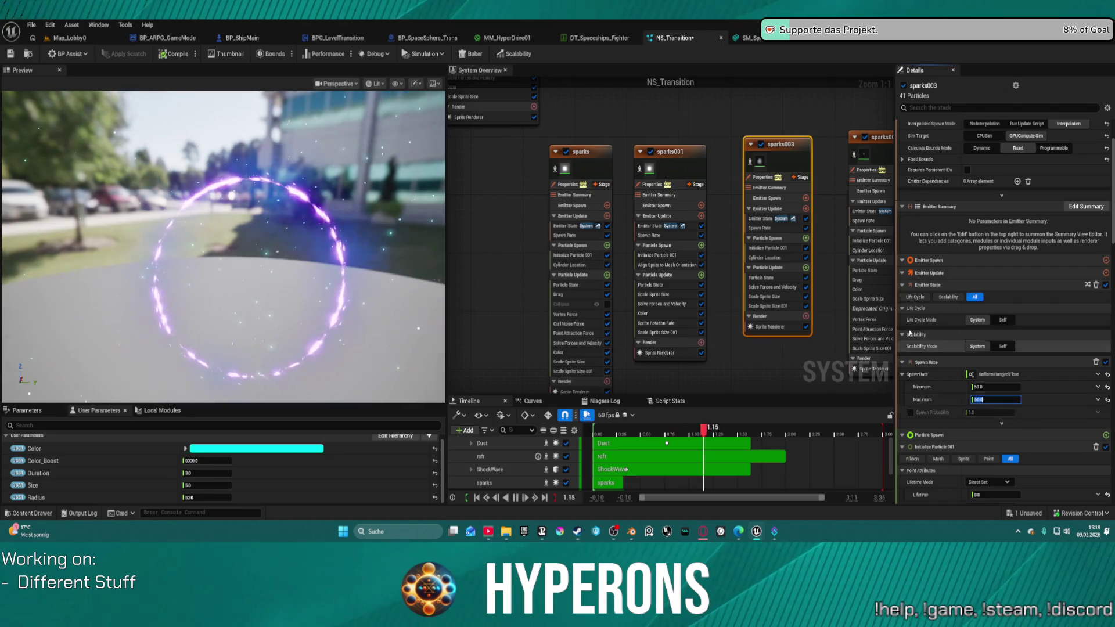
scroll(988, 401, "down", 4)
scroll(987, 400, "down", 4)
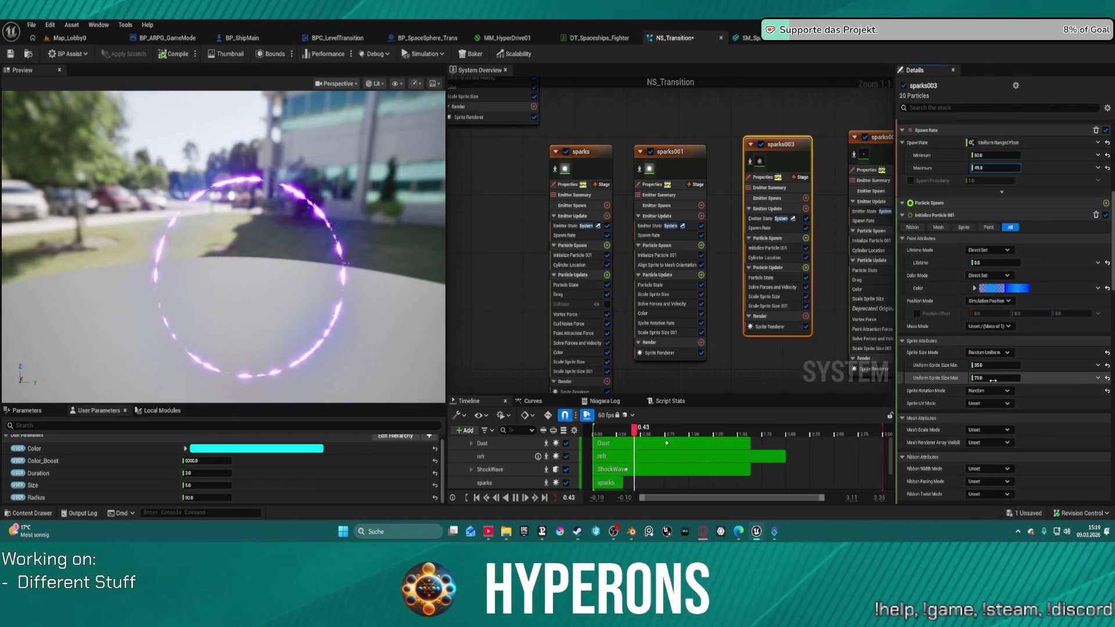
left_click(995, 378)
type("15")
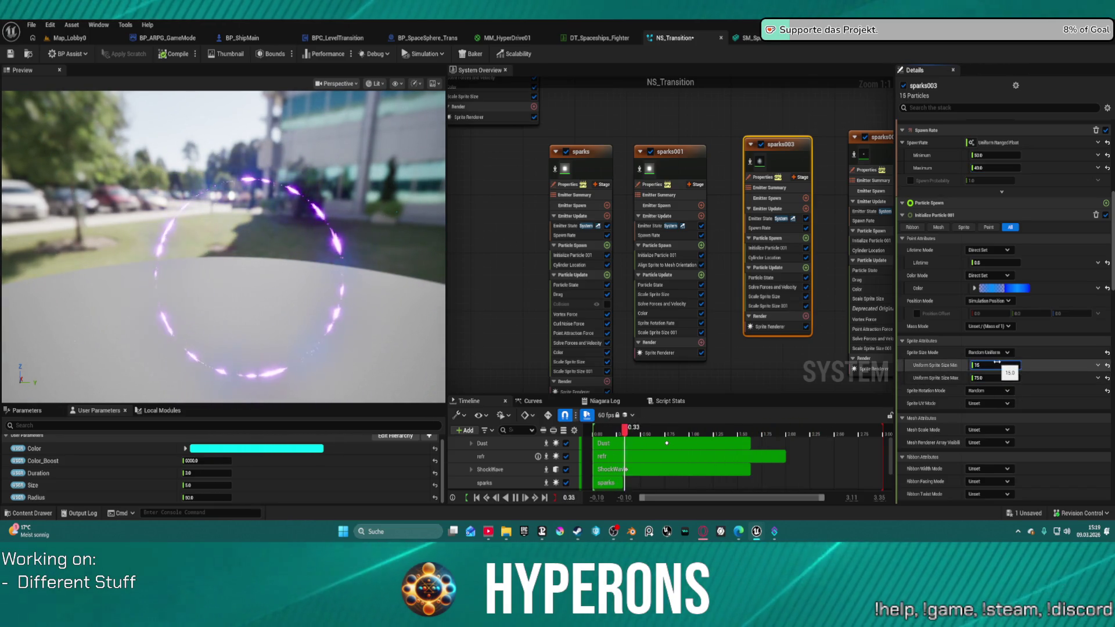
key("Tab")
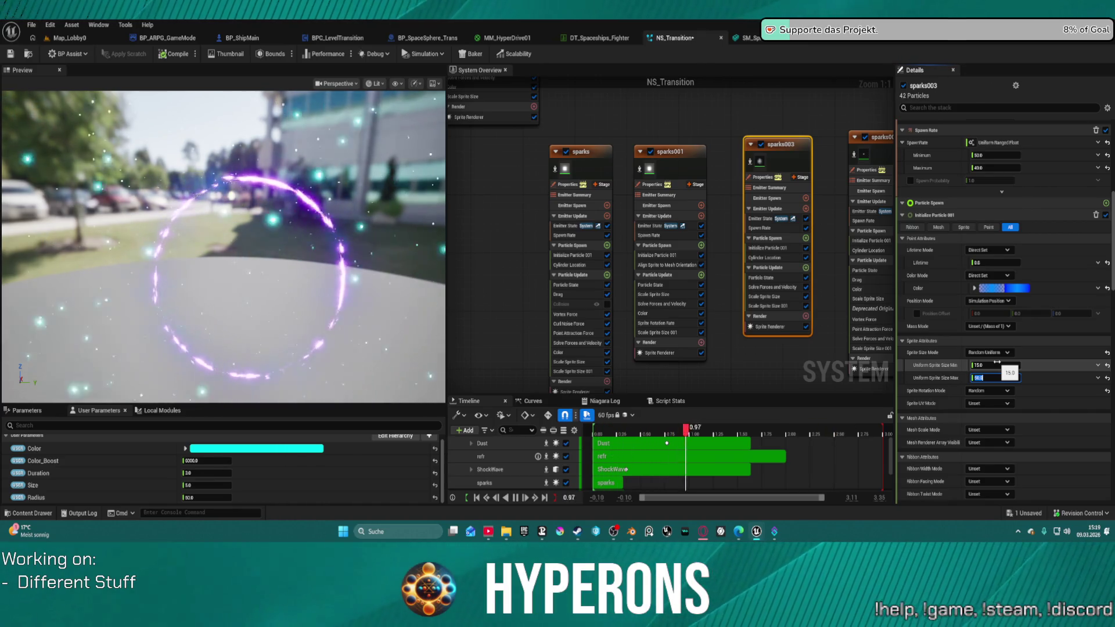
scroll(1046, 401, "down", 5)
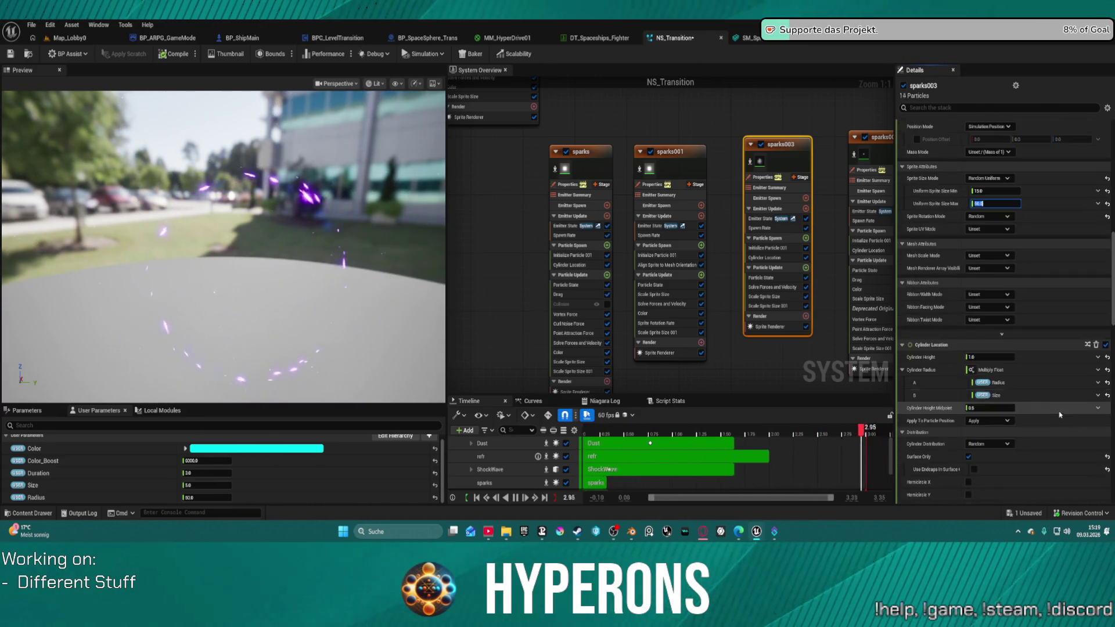
scroll(1057, 416, "down", 5)
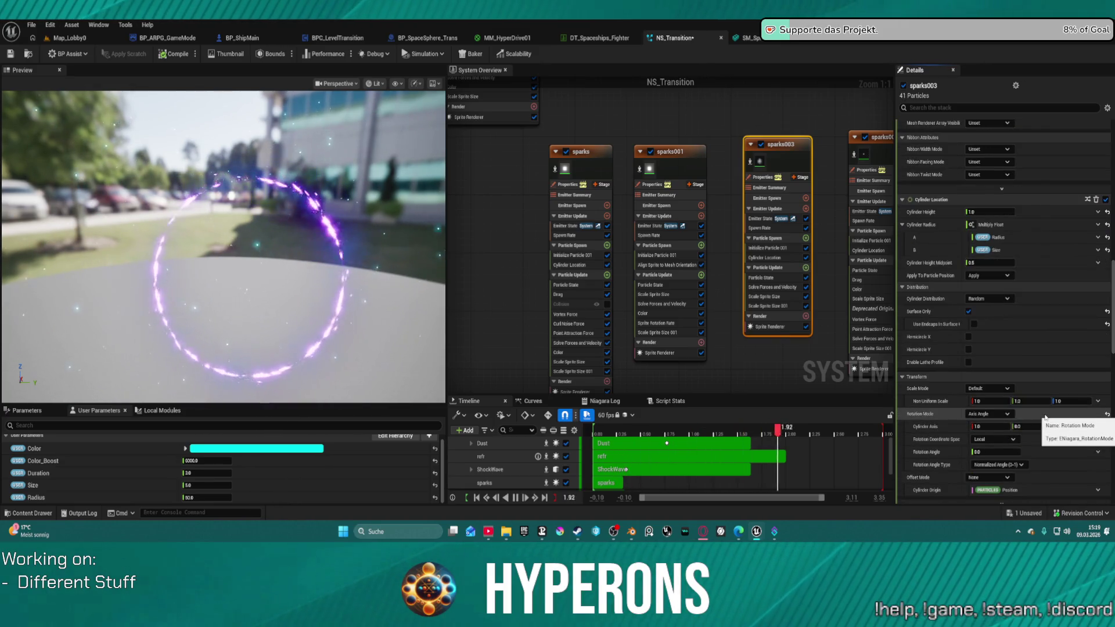
scroll(1044, 429, "down", 3)
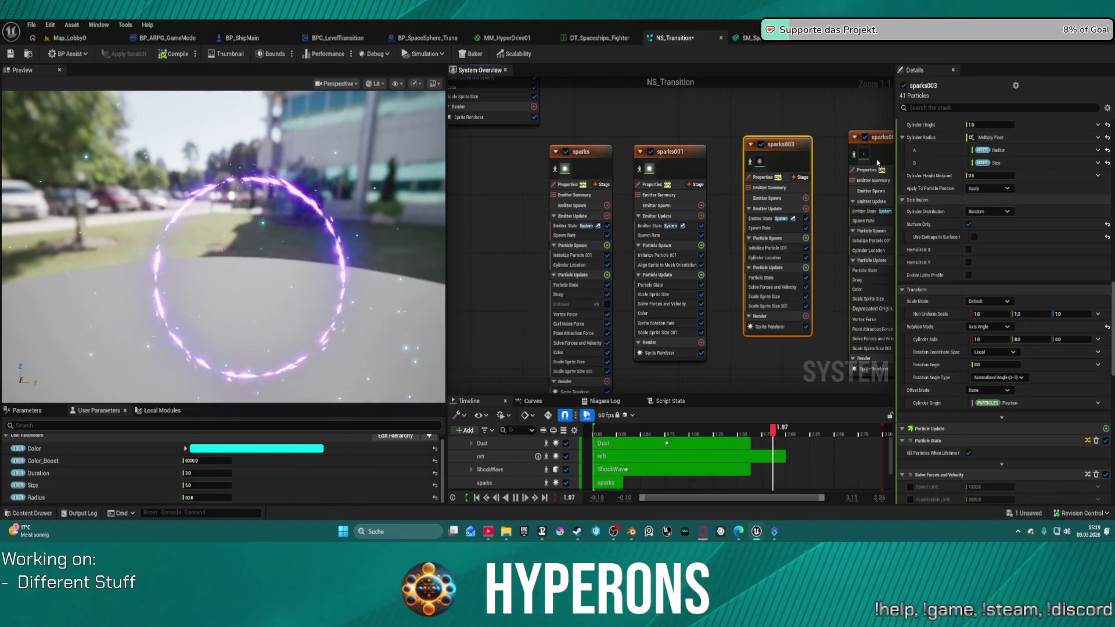
left_click(876, 159)
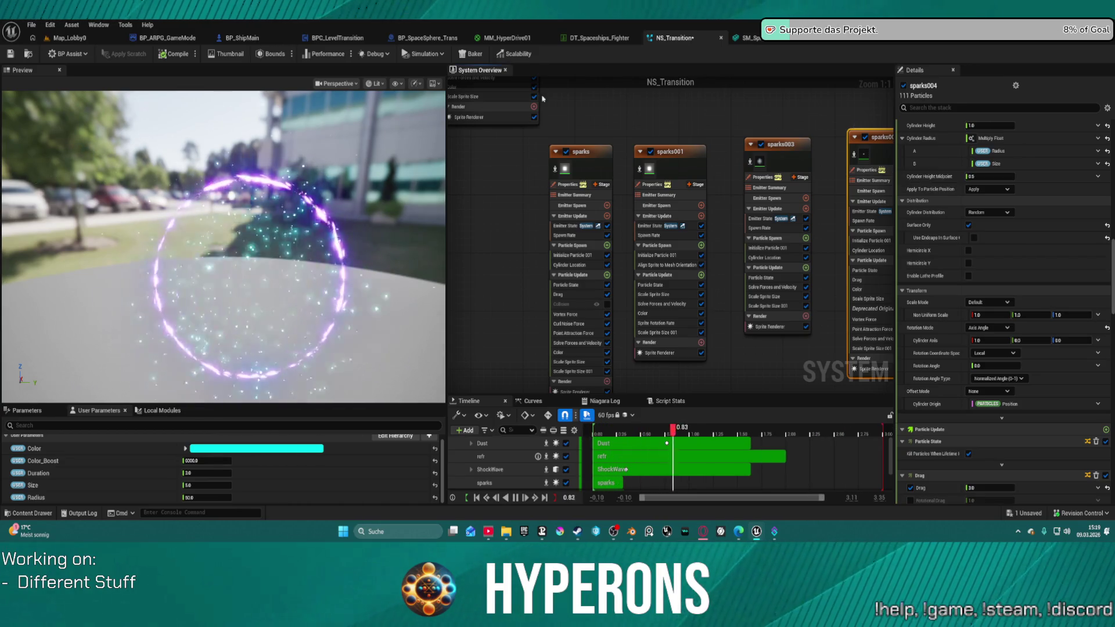
- Try sparks004 drag values of 5 and 1001, then settle on a drag of 1.0
scroll(941, 360, "down", 4)
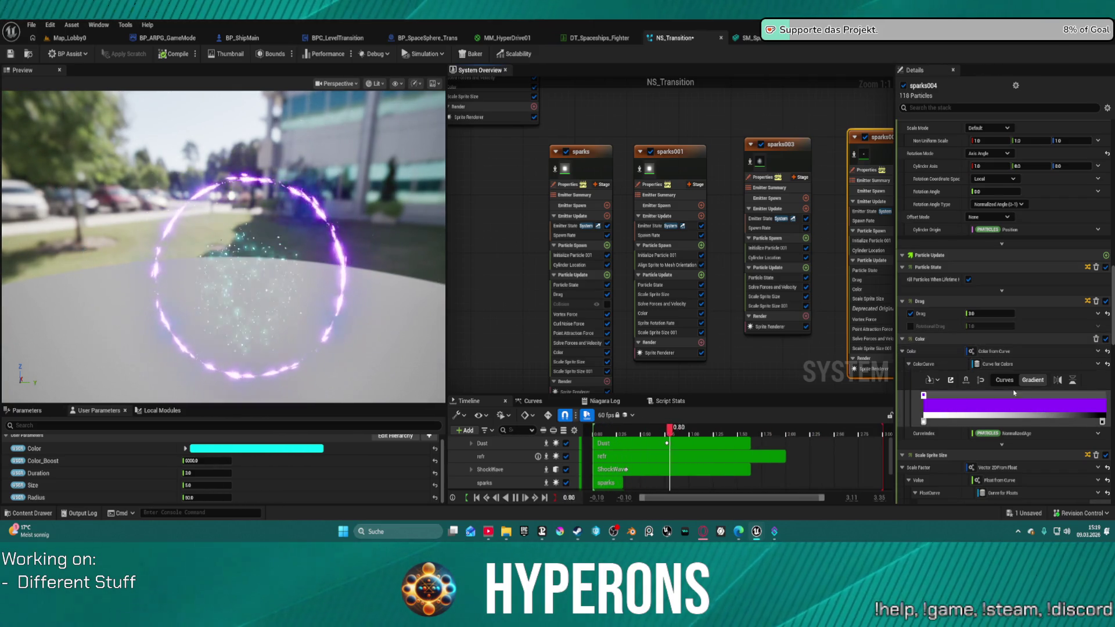
left_click(1002, 315)
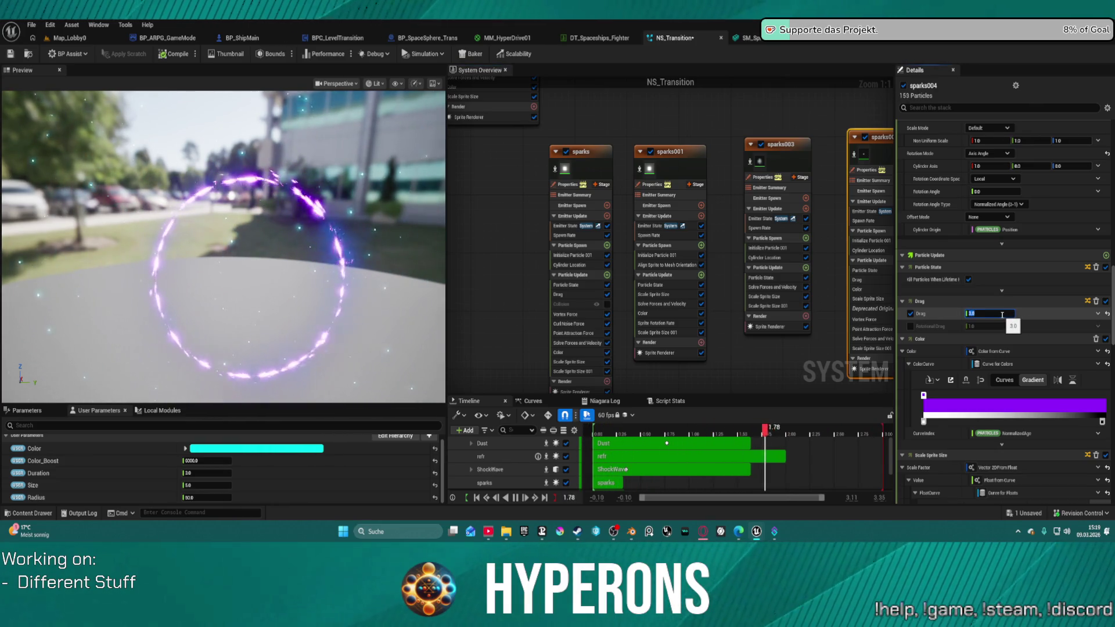
type("5")
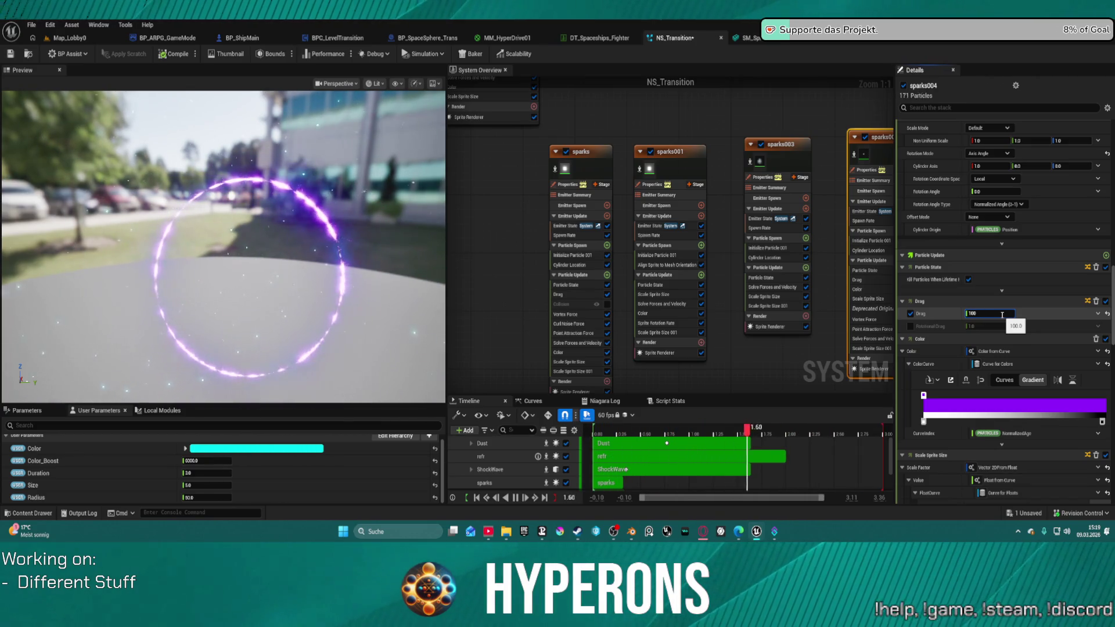
type("1")
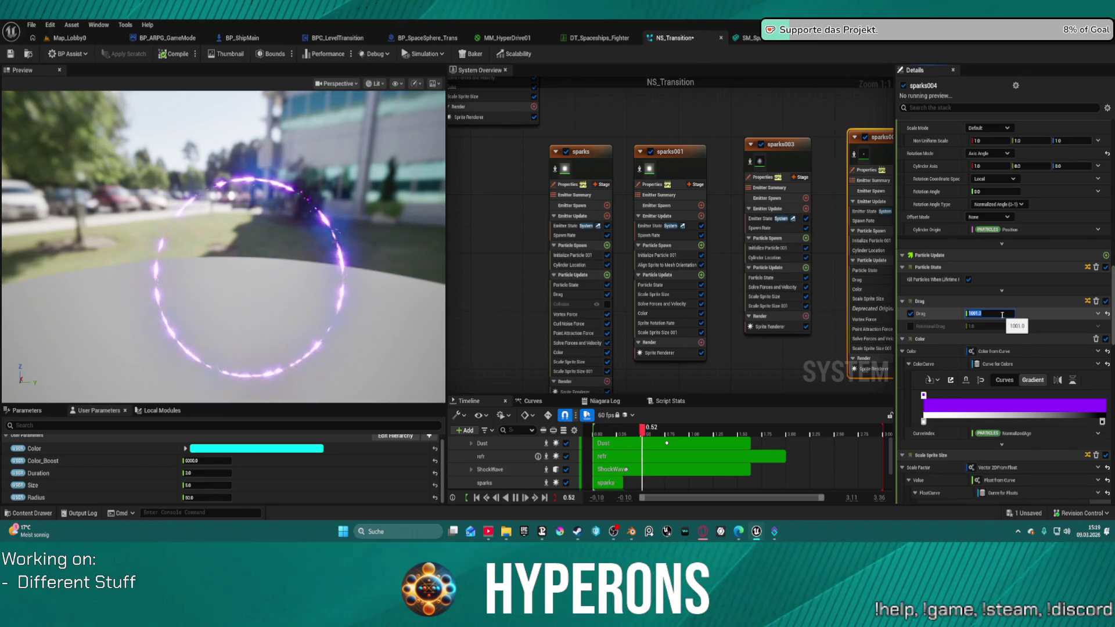
type("1")
key("Return")
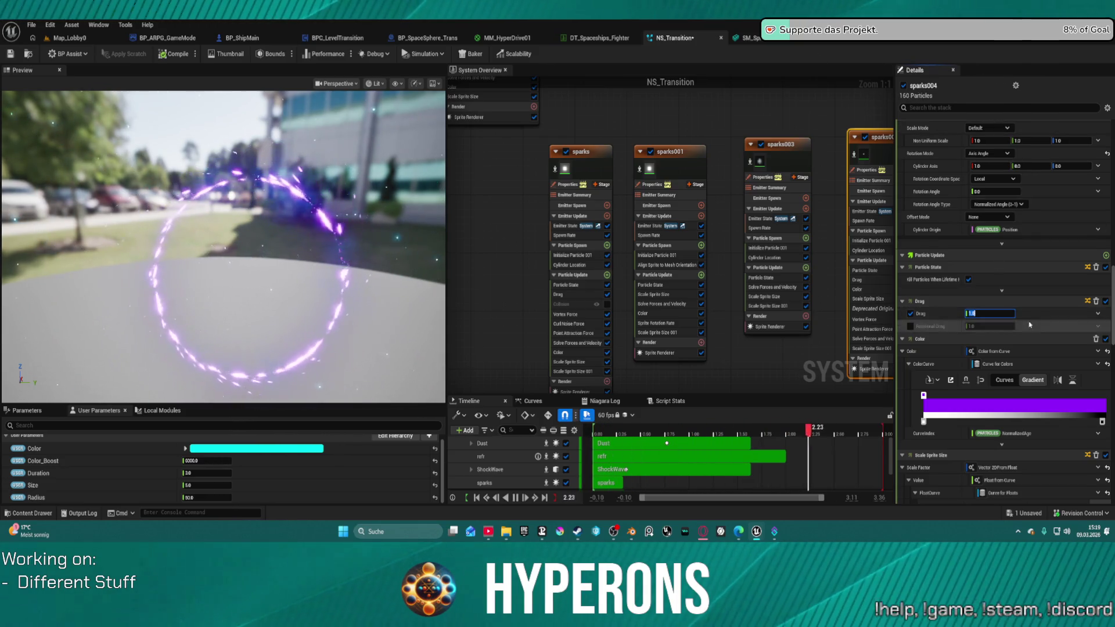
scroll(1010, 378, "down", 5)
scroll(1011, 386, "down", 3)
scroll(998, 339, "down", 4)
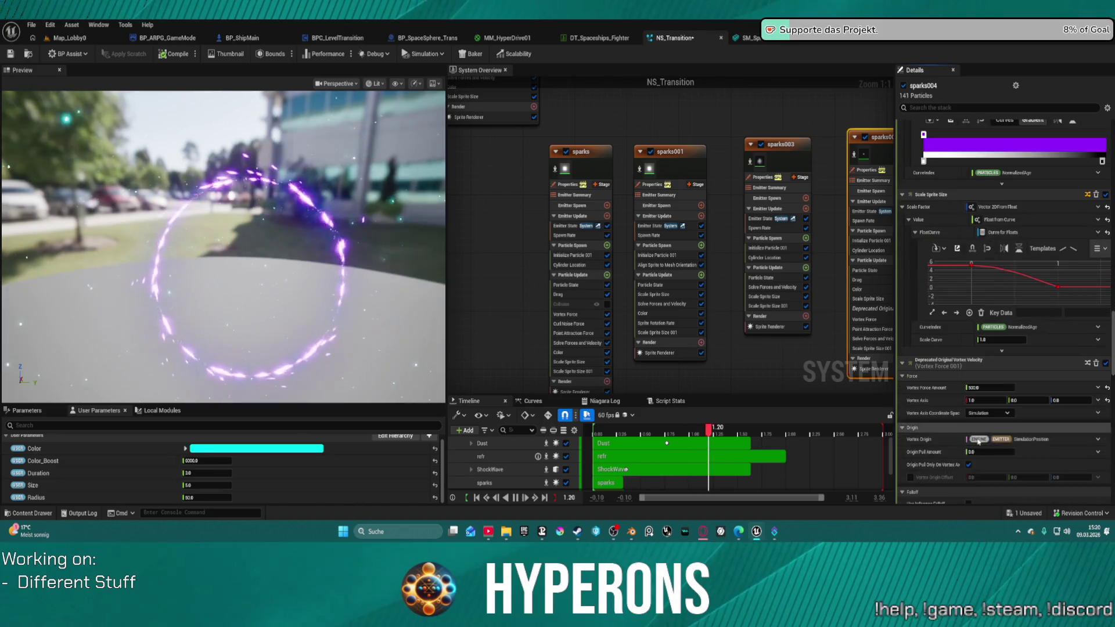
- Set the Scale Sprite Size curve scale on sparks004 to 0.5
left_click(998, 339)
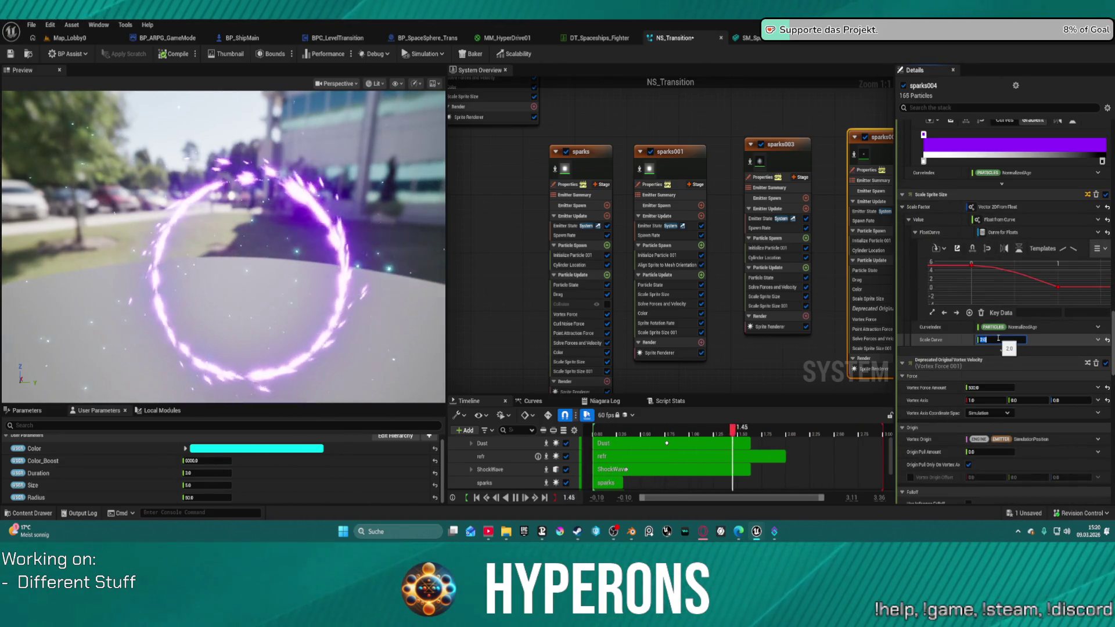
type("0.5")
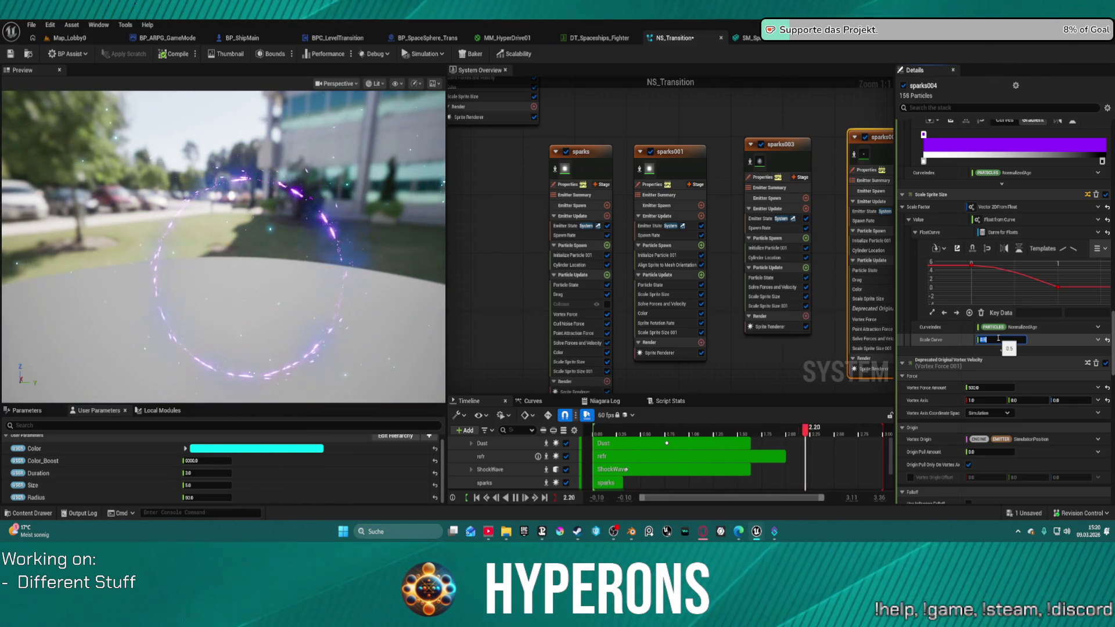
scroll(1044, 385, "down", 5)
scroll(807, 367, "down", 5)
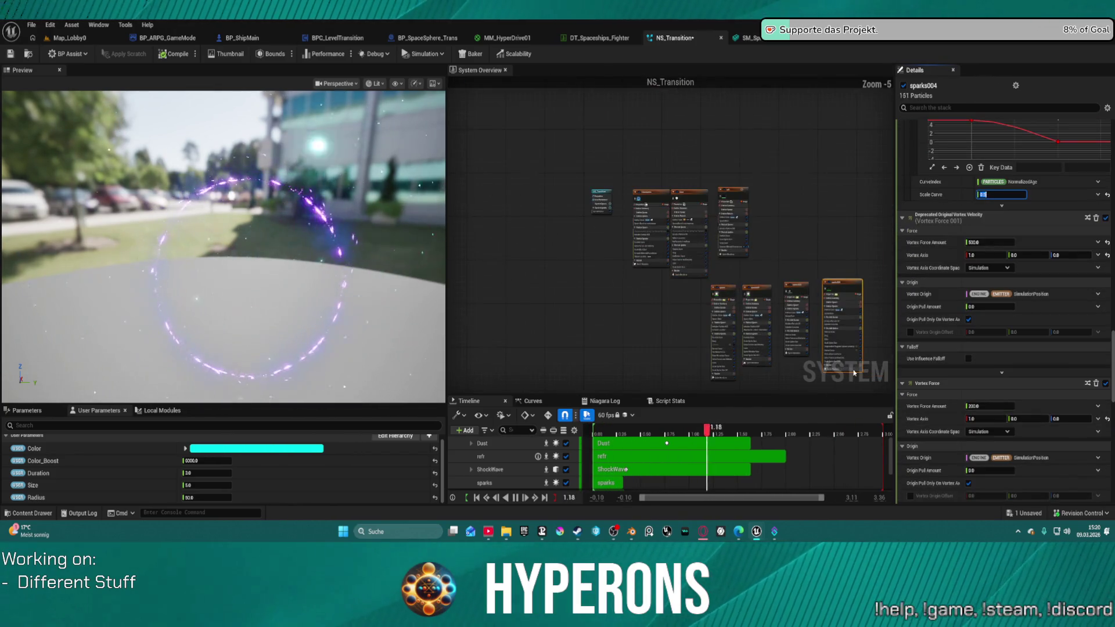
scroll(853, 348, "up", 5)
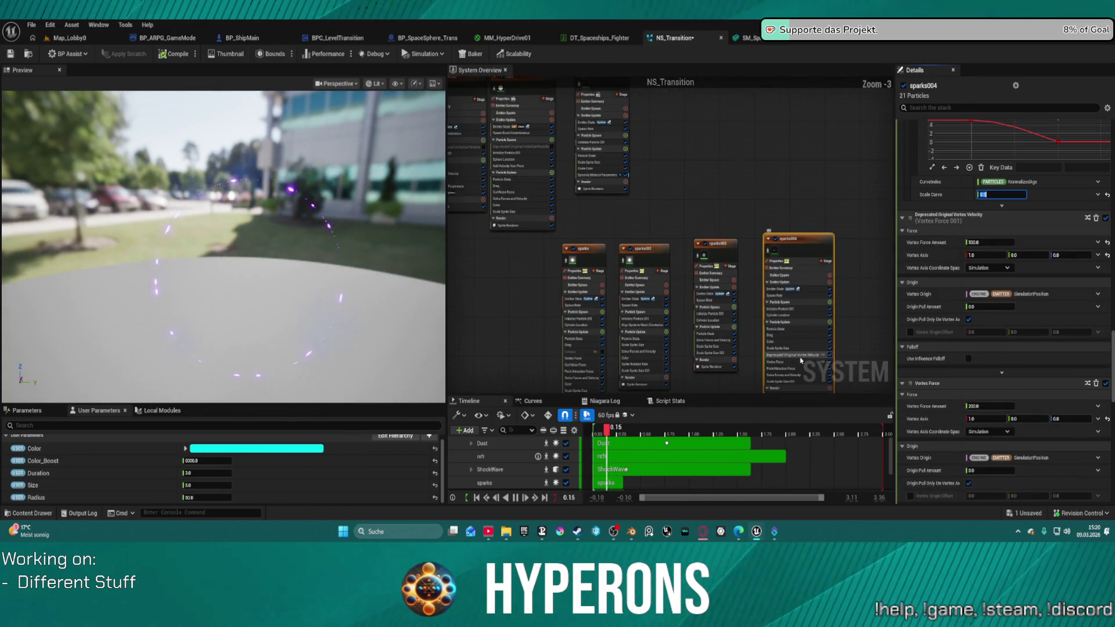
- Raise sparks004's Vortex Force Amount to 1000
left_click(800, 364)
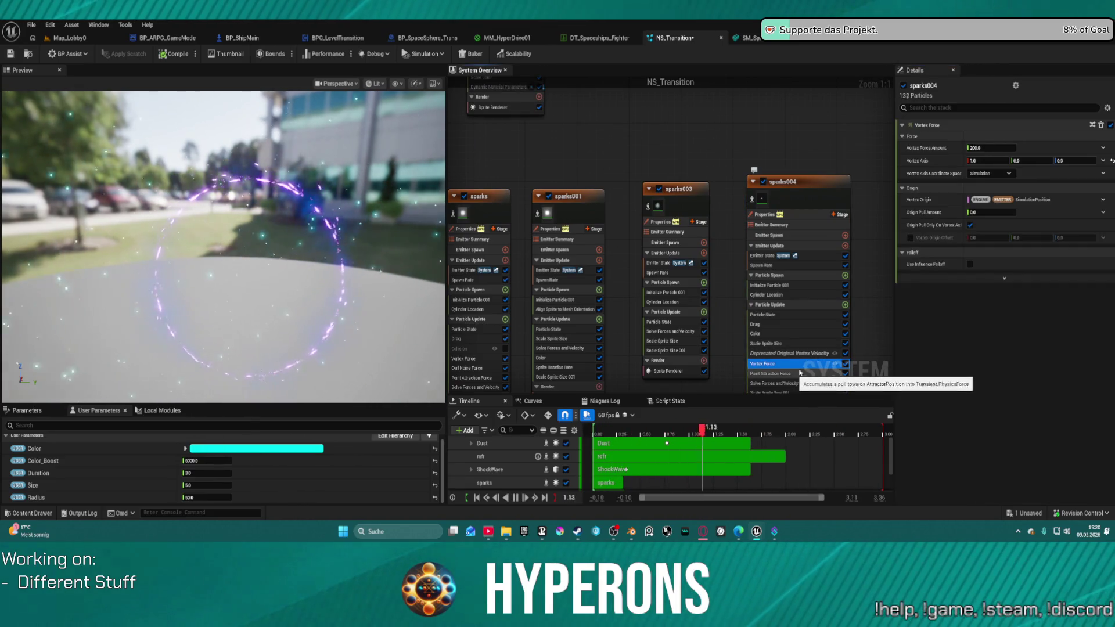
left_click(979, 149)
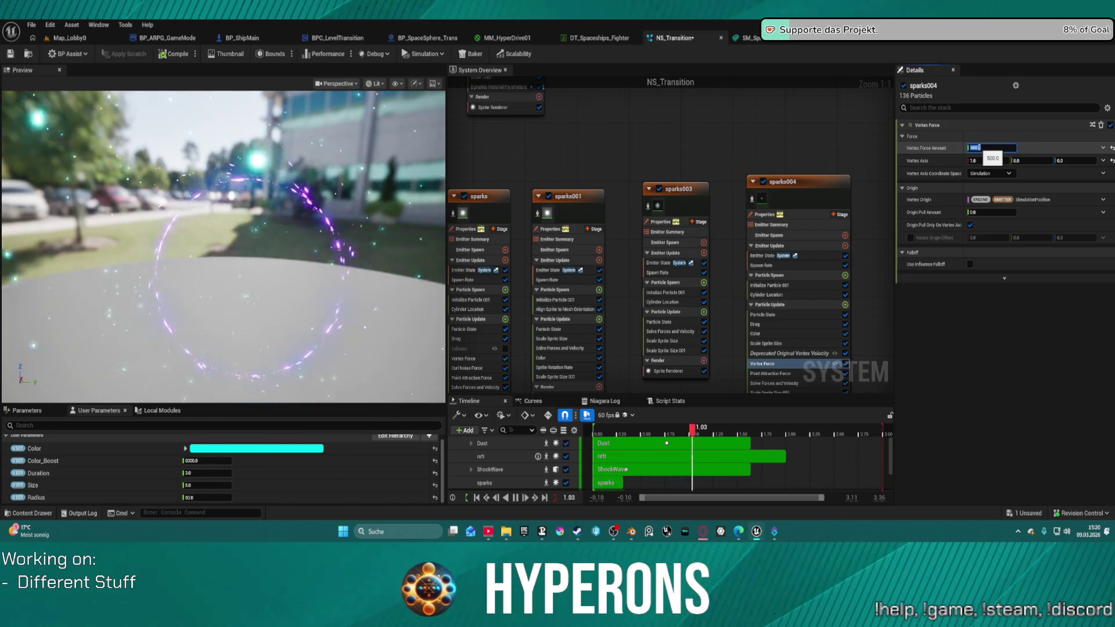
type("1")
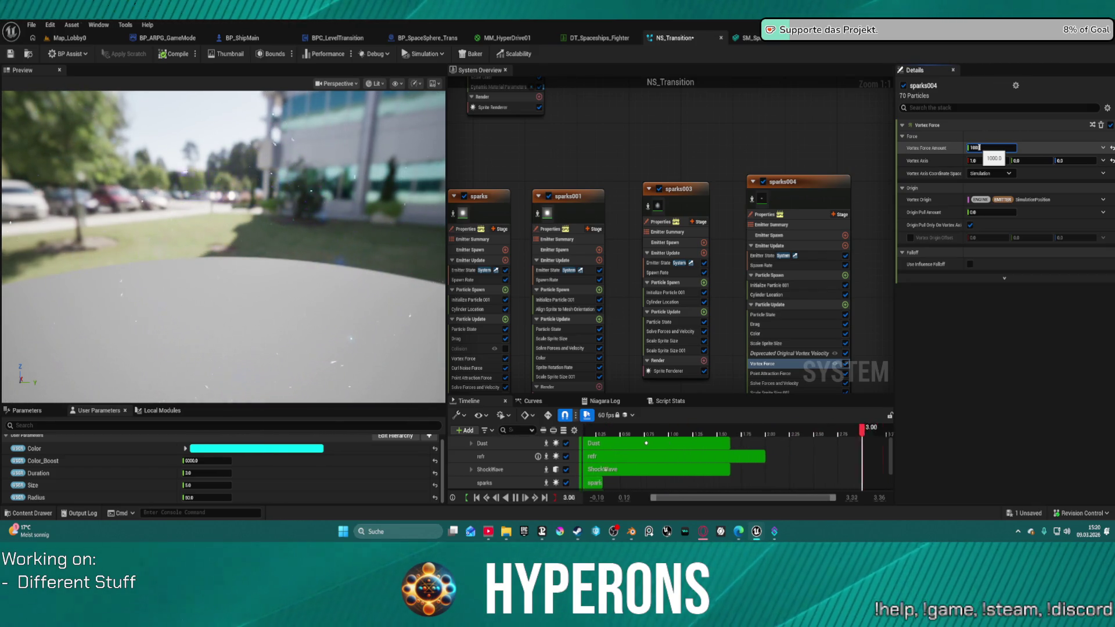
key("Return")
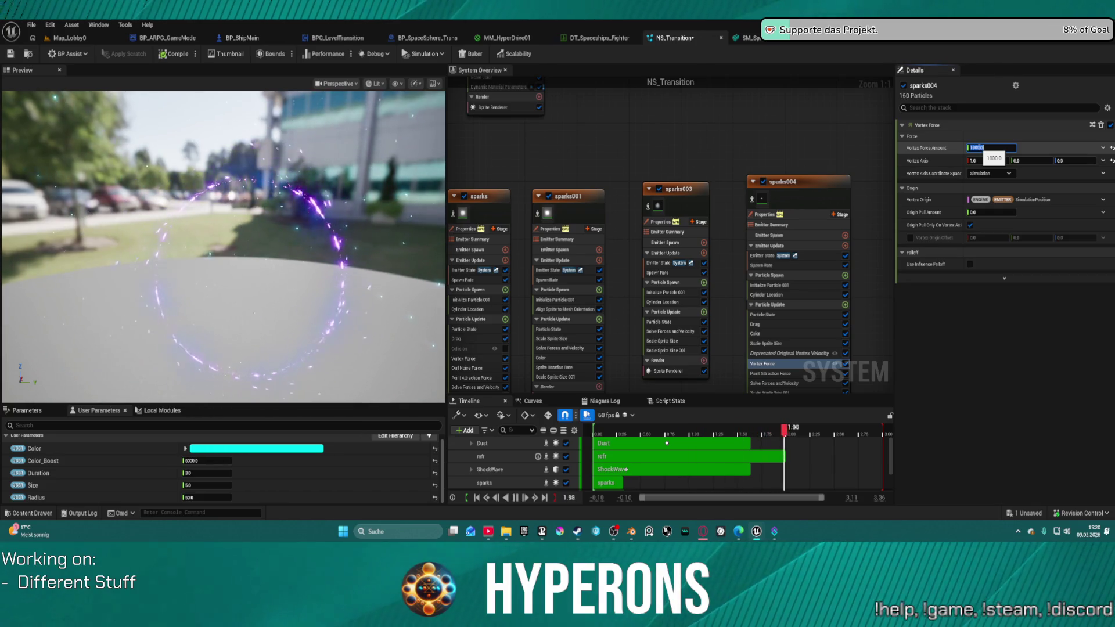
left_click(809, 295)
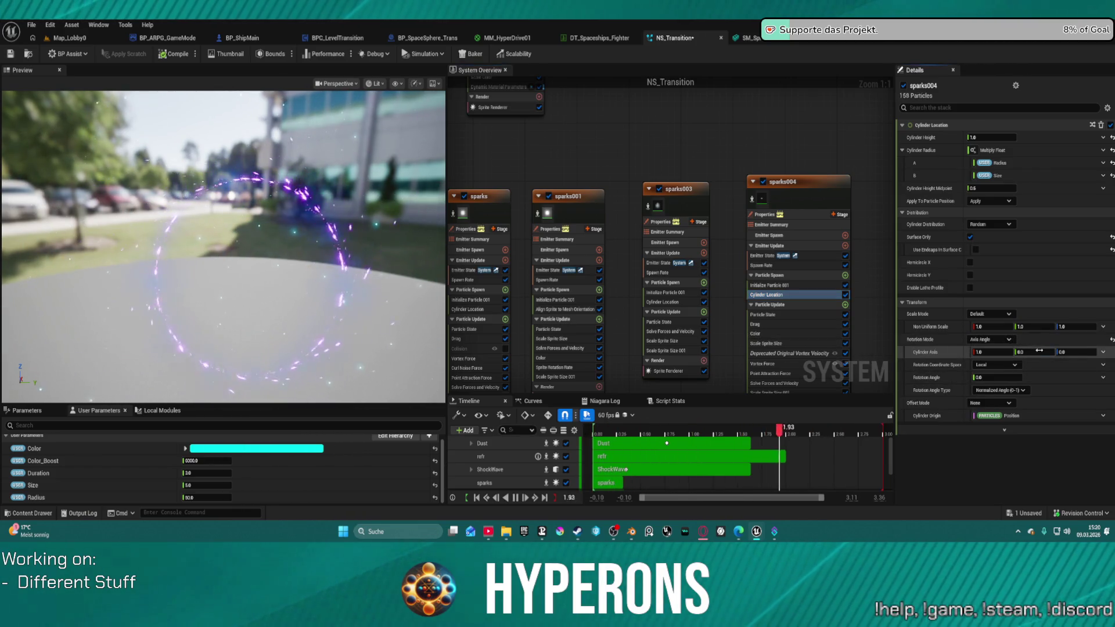
- Set the spawn cylinder's axis Y to 0.0 and rotation angle to -90, checking the preview
key("Return")
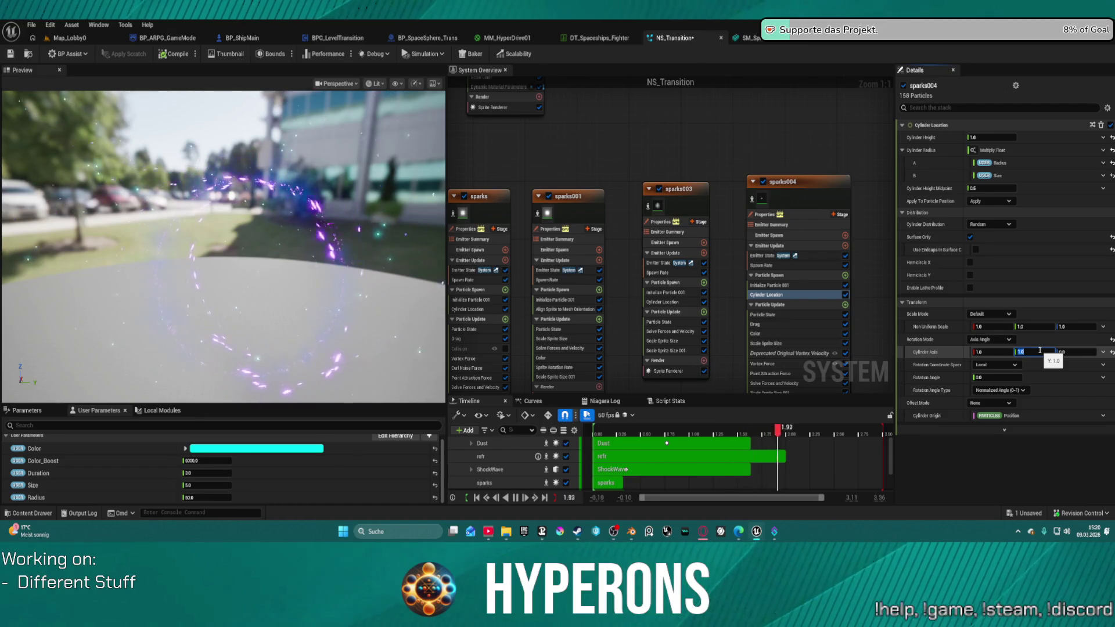
type("0")
key("Return")
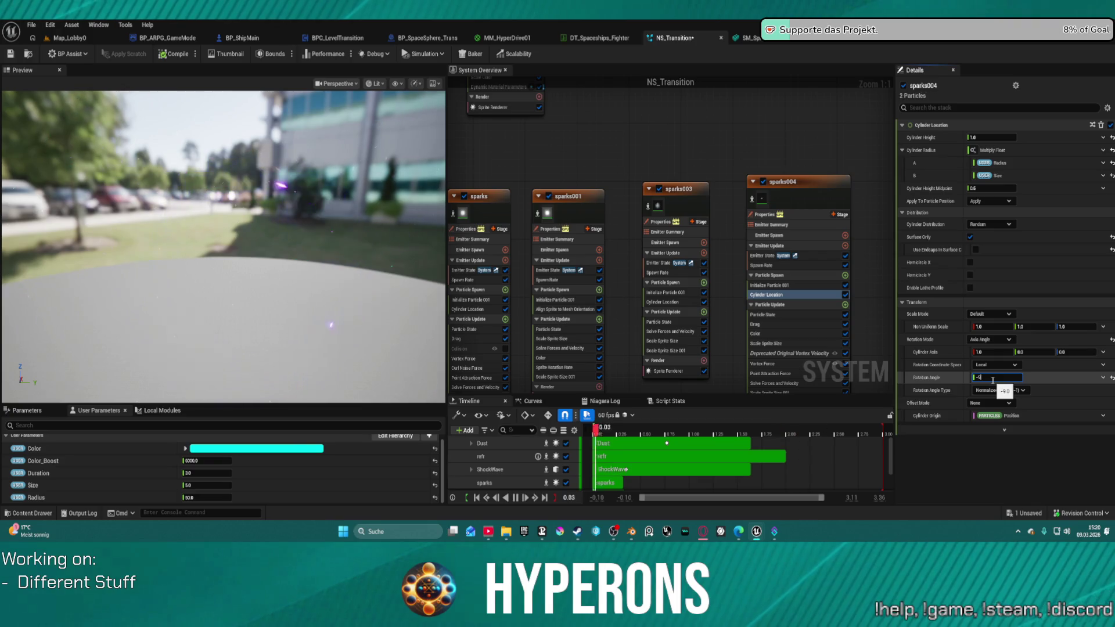
type("0.0")
key("Return")
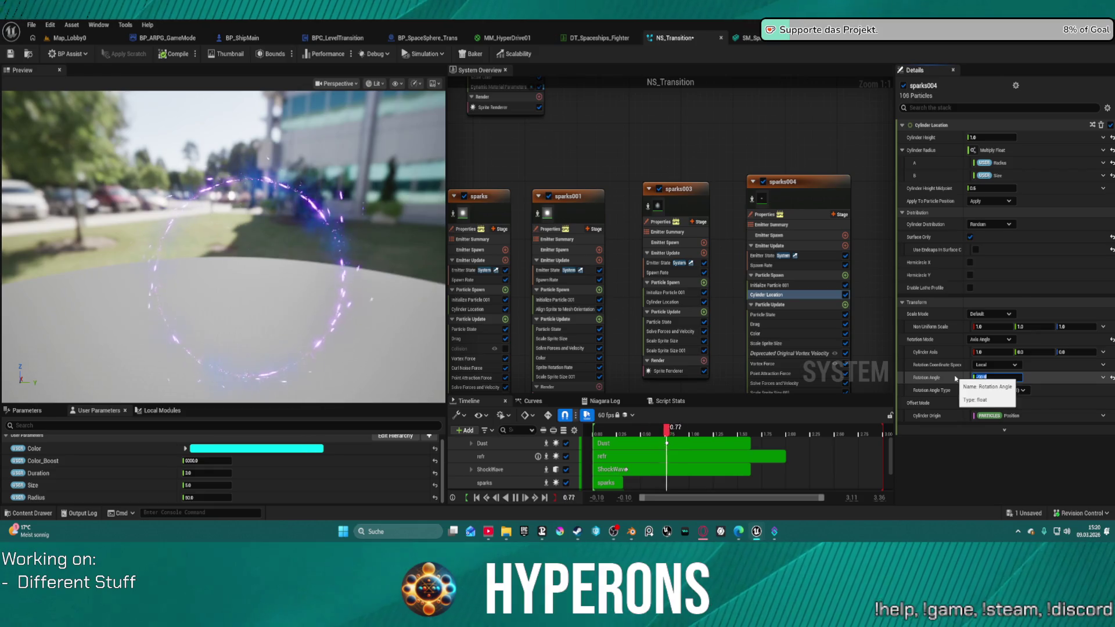
mouse_move(61, 137)
left_mouse_down()
mouse_move(191, 140)
mouse_move(158, 139)
left_mouse_up()
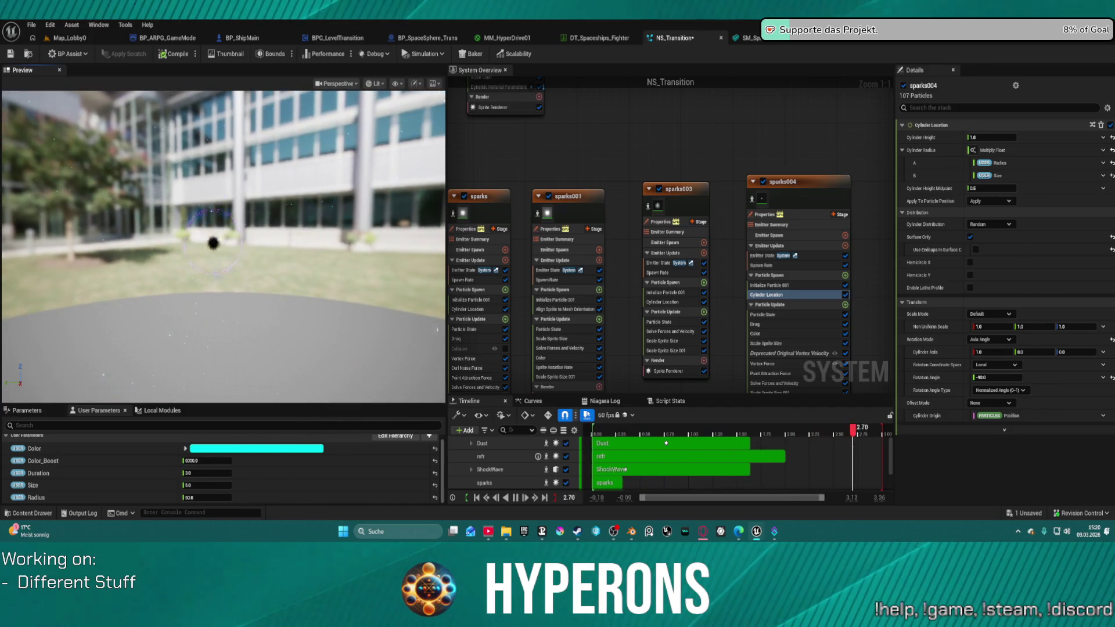
mouse_move(158, 139)
left_mouse_down()
mouse_move(256, 140)
mouse_move(291, 284)
left_mouse_up()
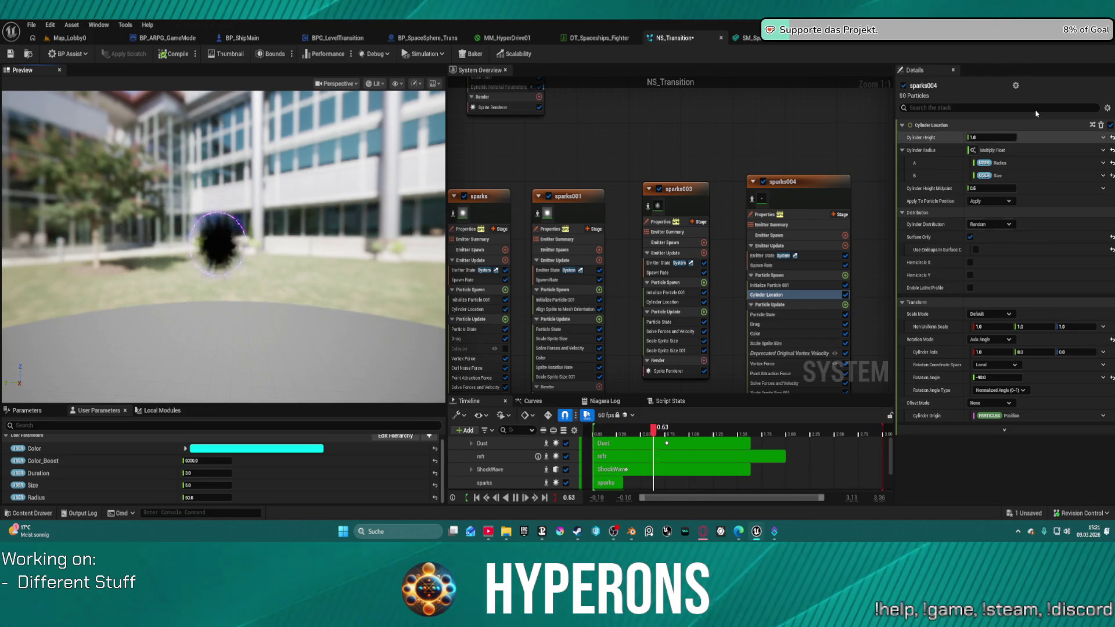
- Change the cylinder rotation angle to 90 and return to the Map_Lobby0 level
left_click(995, 379)
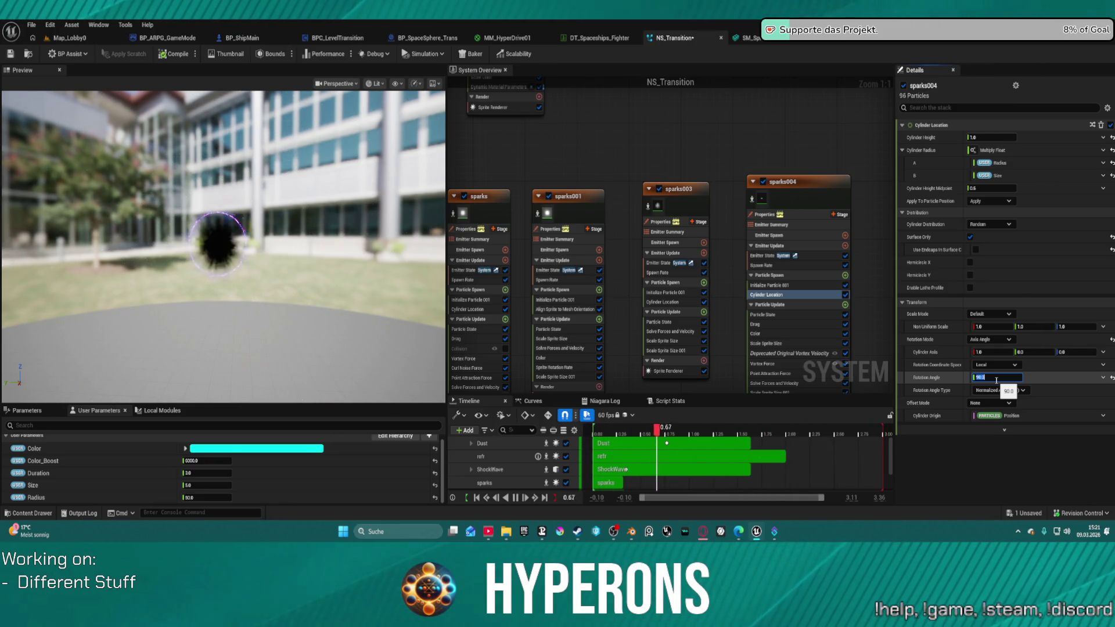
key("Return")
mouse_move(315, 234)
left_mouse_down()
mouse_move(244, 241)
mouse_move(244, 267)
mouse_move(244, 247)
mouse_move(320, 235)
left_mouse_up()
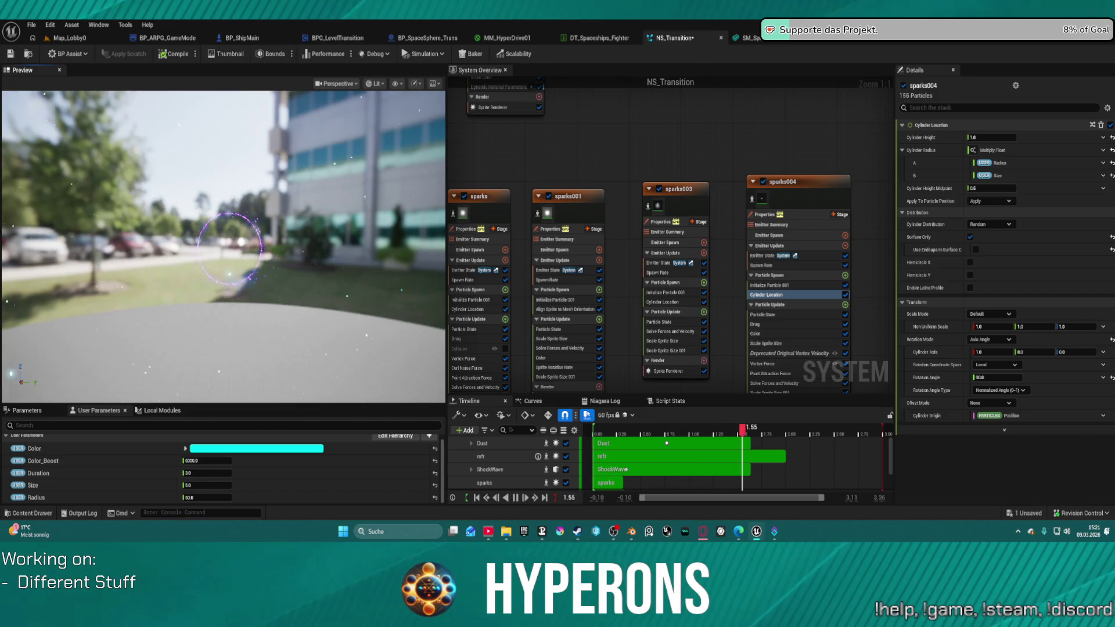
left_click(69, 37)
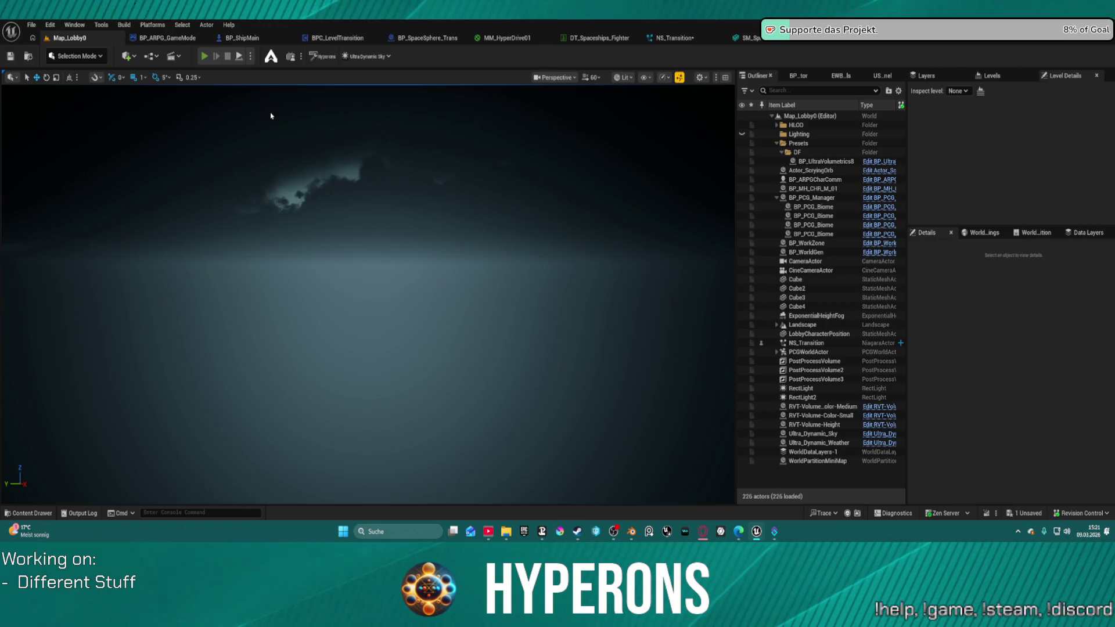
- Play-test with the first character, watch the transition effect around the ship, then stop the session
key("alt+p")
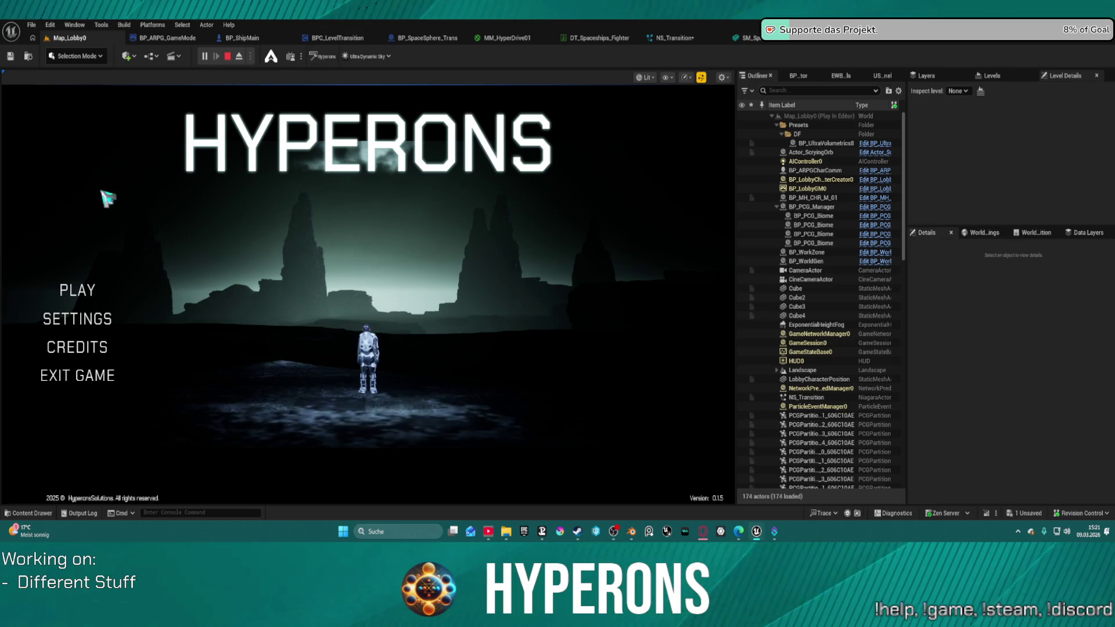
left_click(81, 290)
left_click(226, 259)
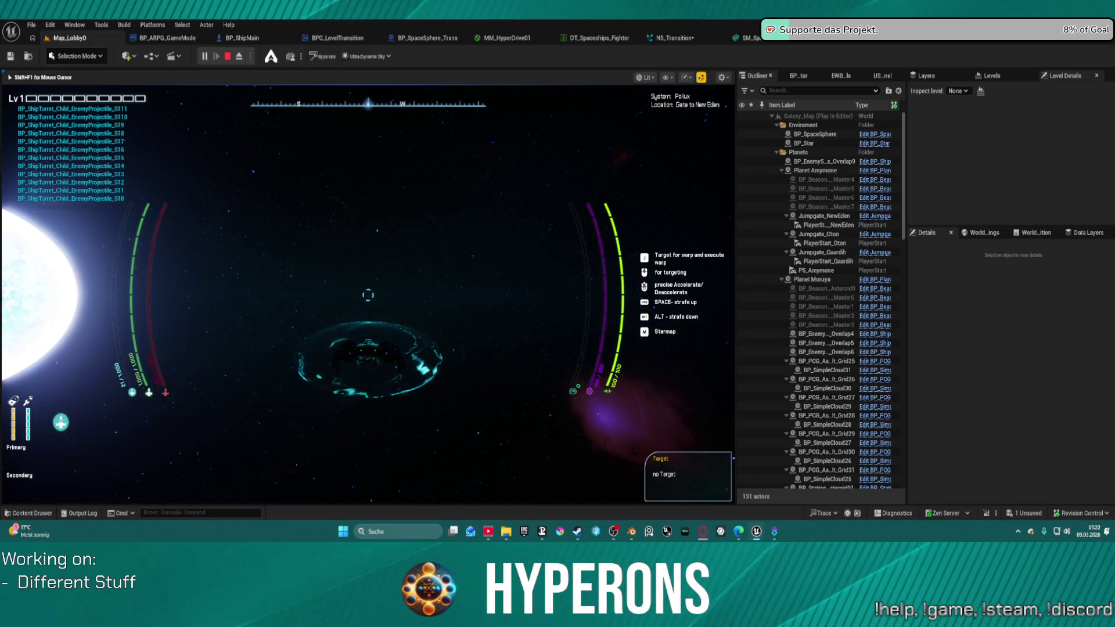
key("Escape")
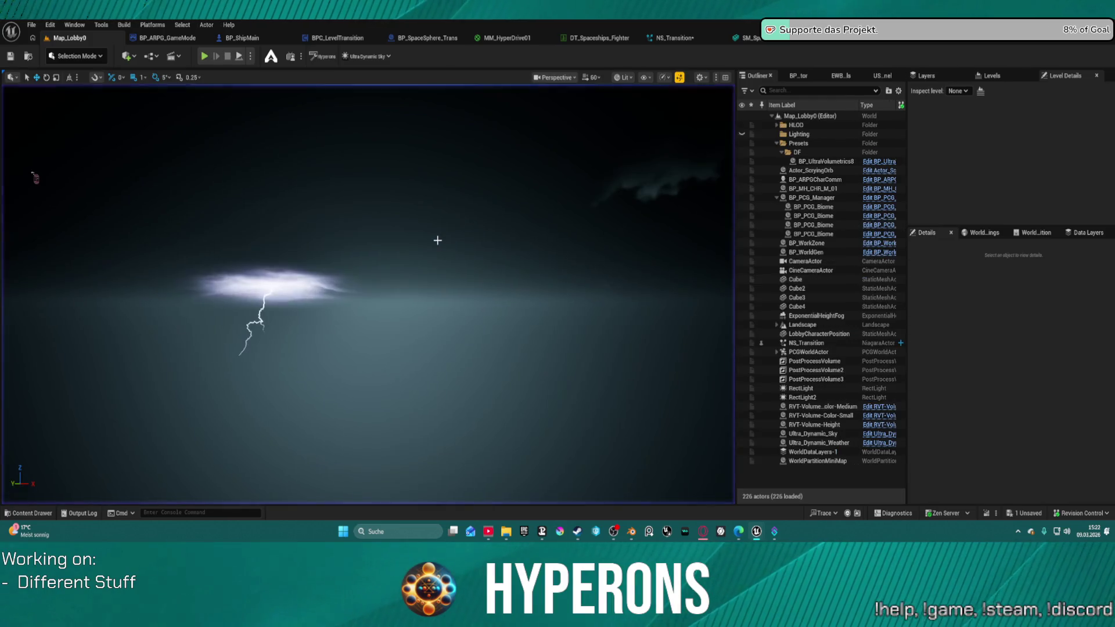
- Switch from NS_Transition to BP_ARPG_GameMode and bring the spawn nodes into view
left_click(674, 38)
scroll(615, 165, "down", 1)
left_click_drag(616, 165, 644, 129)
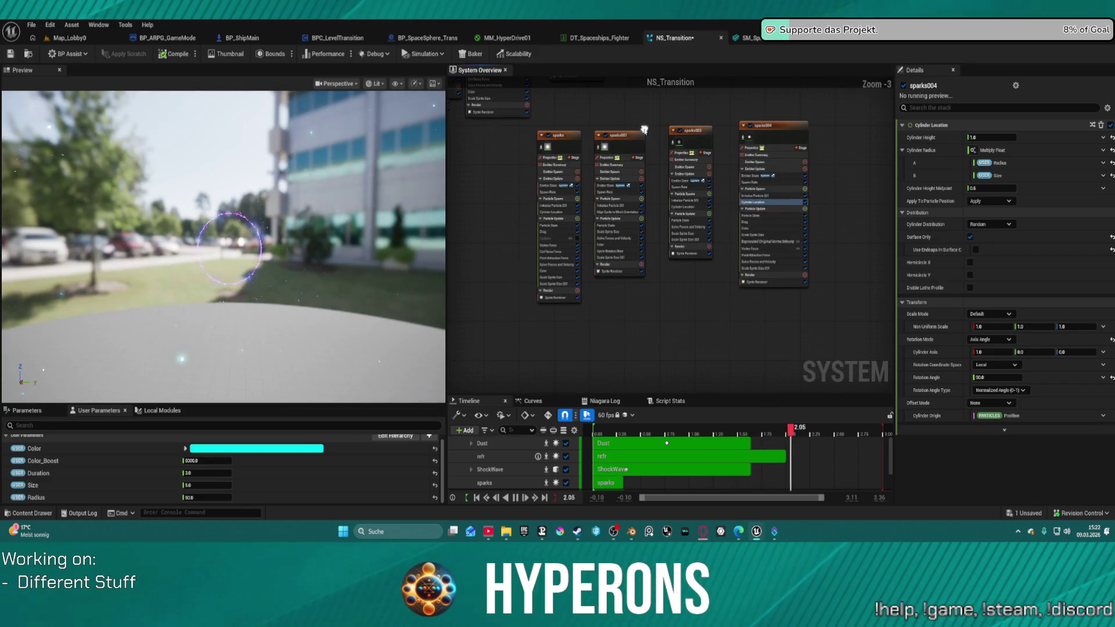
left_click(178, 39)
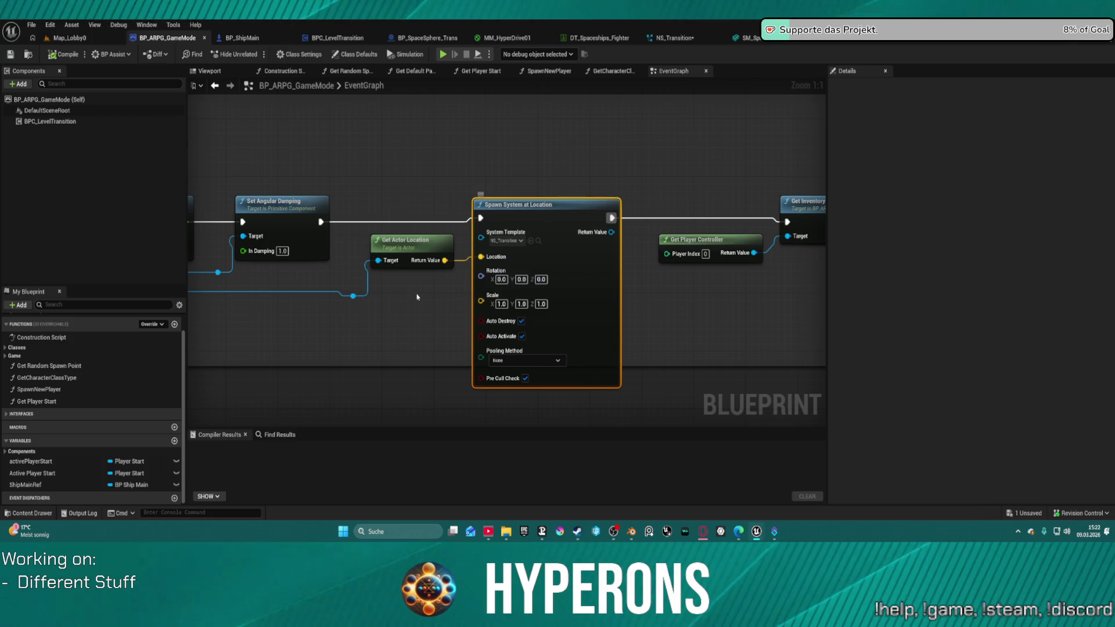
scroll(523, 276, "down", 4)
mouse_move(470, 285)
left_mouse_down()
mouse_move(649, 305)
mouse_move(643, 323)
left_mouse_up()
scroll(624, 305, "up", 4)
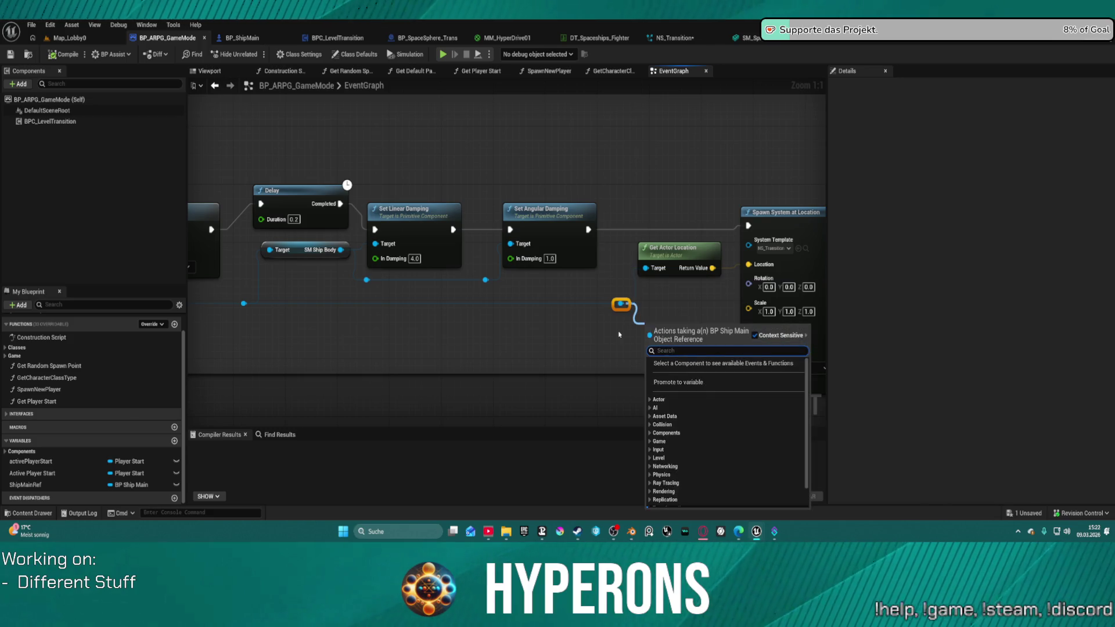
- Add Get Actor Rotation for the ship and connect it to Spawn System at Location's Rotation pin
type("get rotati")
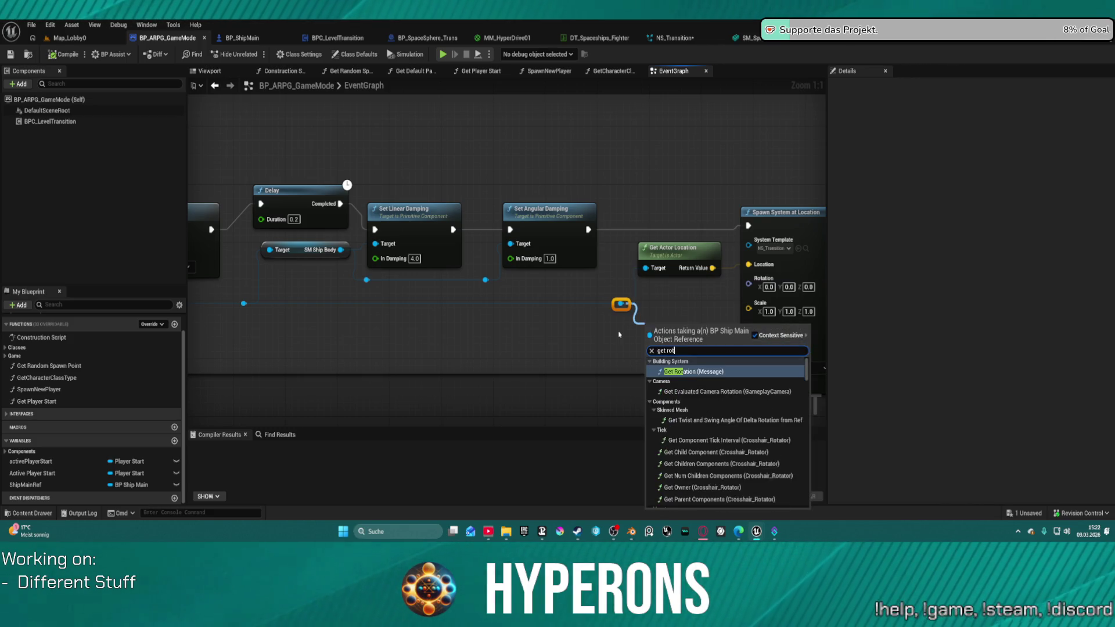
key("BackSpace")
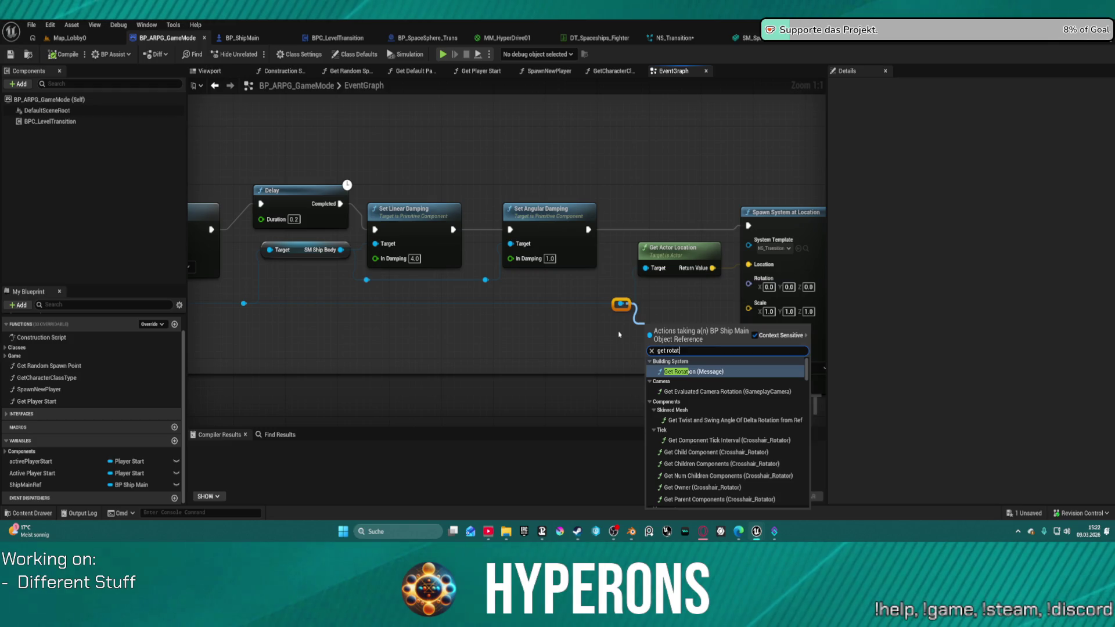
type("ion")
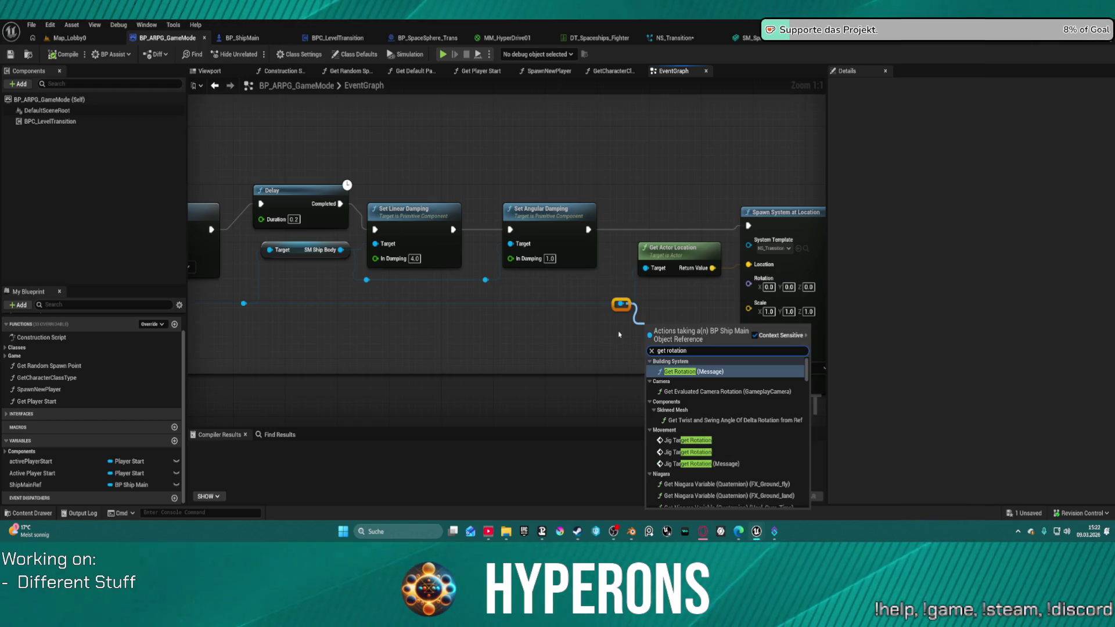
scroll(722, 446, "down", 15)
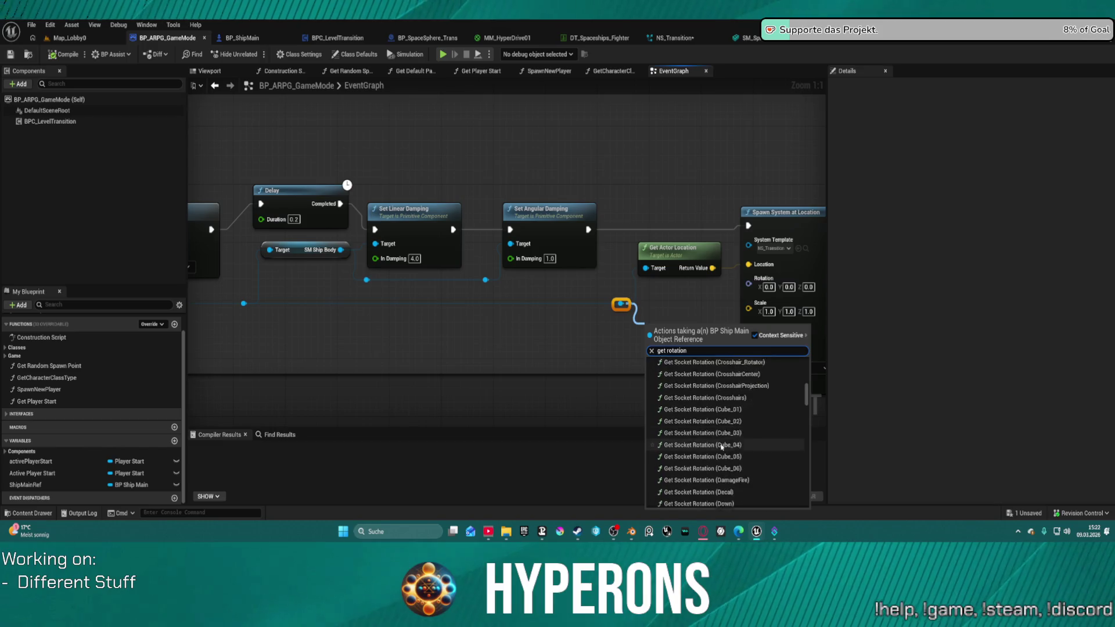
key("Left")
key("Left")
type("act")
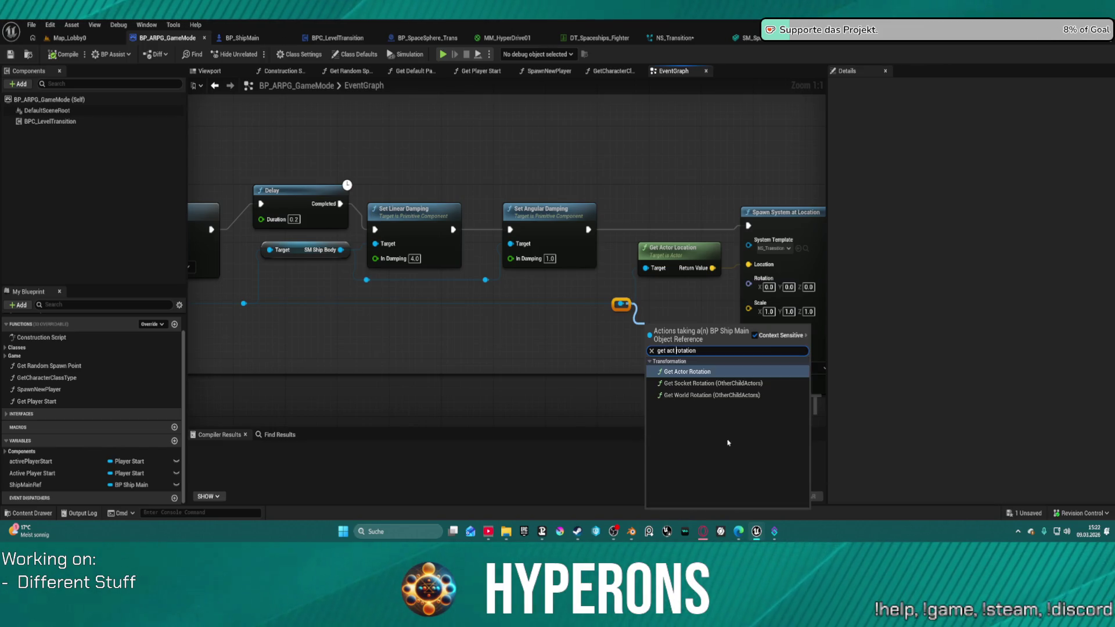
left_click(693, 372)
mouse_move(718, 349)
left_mouse_down()
mouse_move(758, 325)
mouse_move(749, 284)
left_mouse_up()
left_click_drag(701, 330, 694, 289)
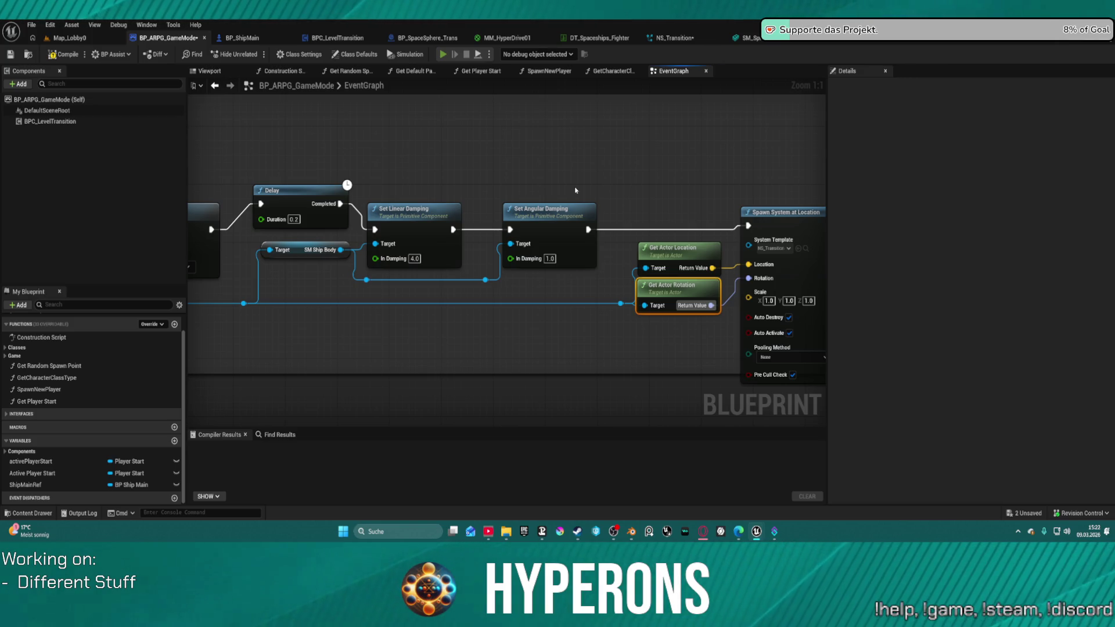
key("alt+p")
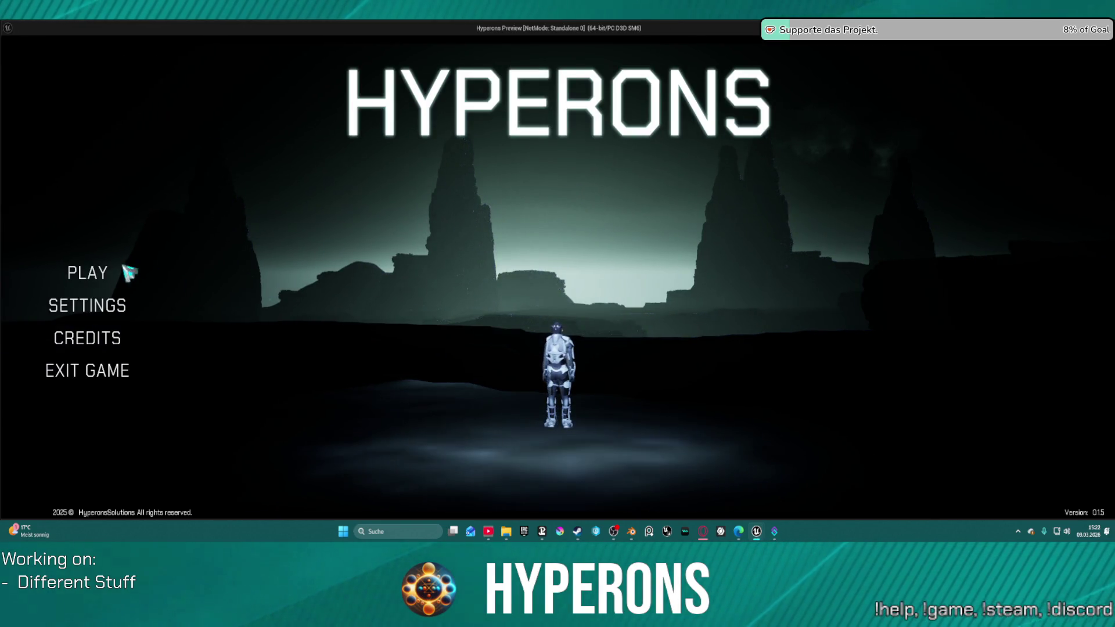
- Close the preview and add a Sequence node after Set Angular Damping
key("Escape")
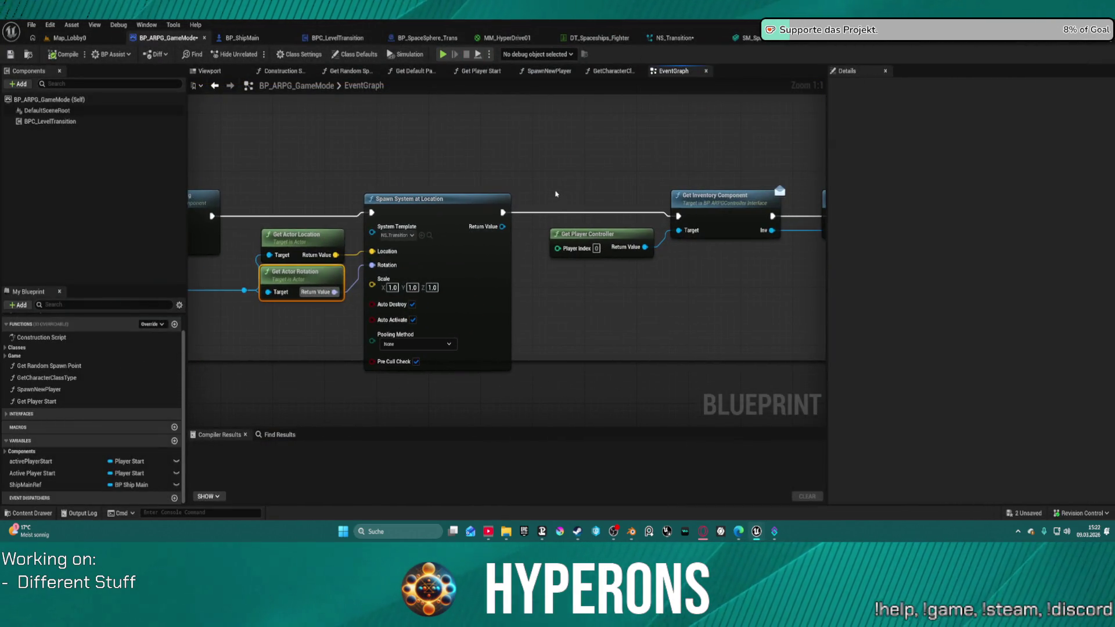
mouse_move(543, 290)
left_mouse_down()
mouse_move(597, 349)
mouse_move(614, 346)
left_mouse_up()
mouse_move(235, 266)
left_mouse_down()
mouse_move(292, 235)
mouse_move(255, 275)
mouse_move(237, 276)
mouse_move(312, 254)
left_mouse_up()
type("sequa")
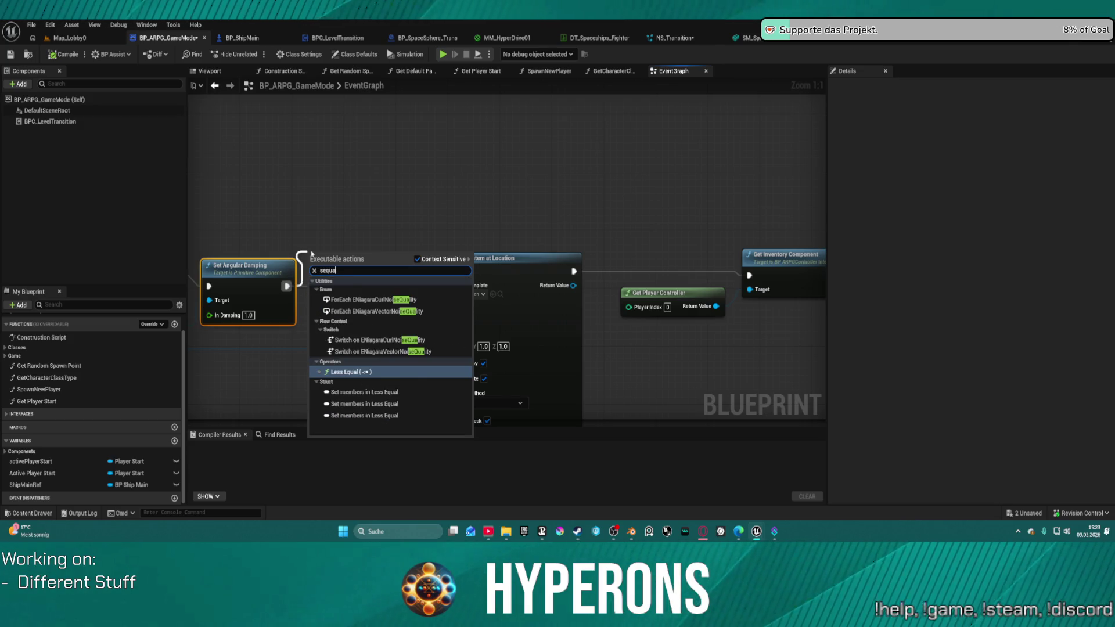
key("BackSpace")
key("Return")
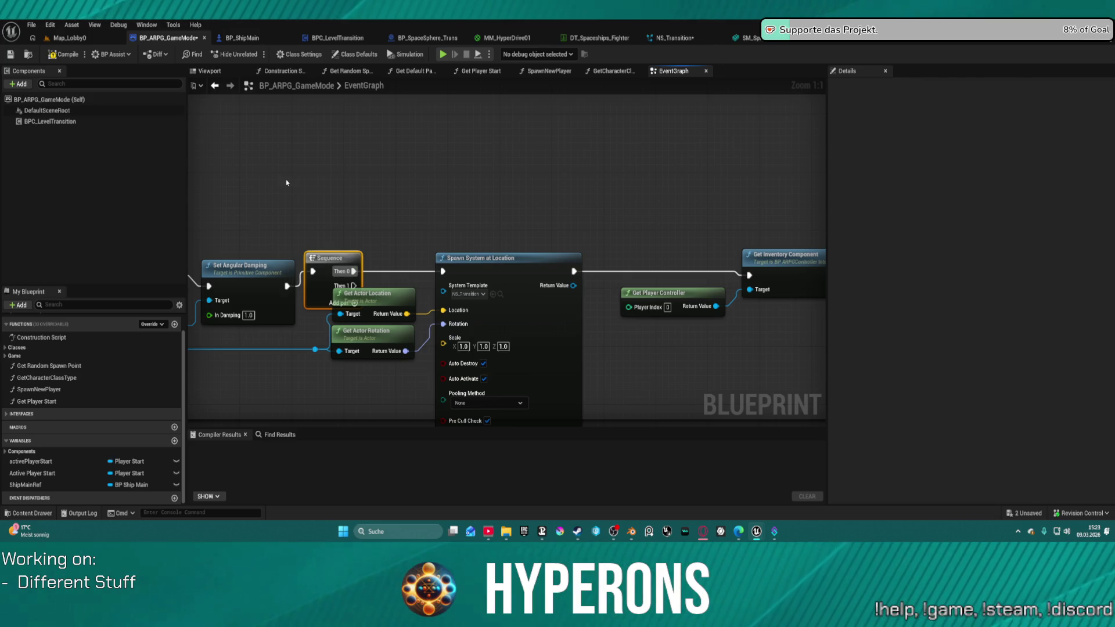
mouse_move(326, 257)
left_mouse_down()
mouse_move(352, 207)
mouse_move(453, 250)
mouse_move(431, 212)
left_mouse_up()
mouse_move(764, 277)
left_mouse_down()
mouse_move(407, 232)
mouse_move(671, 215)
mouse_move(379, 220)
mouse_move(442, 271)
left_mouse_up()
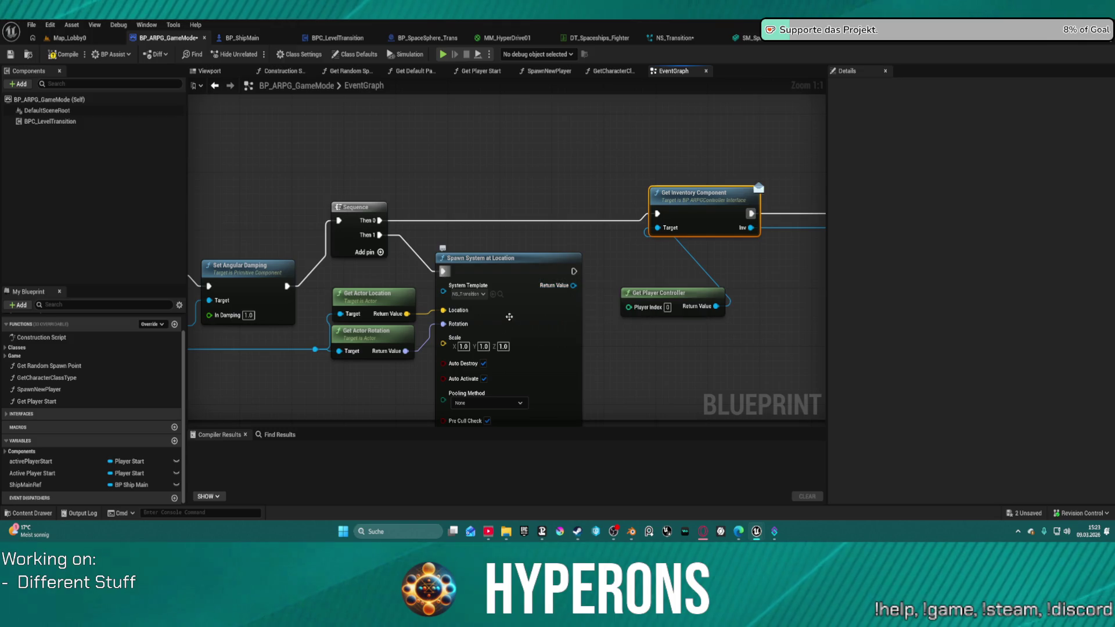
- Turn off Auto Activate on the spawn node and search for a deactivate action, adding nothing
left_click(483, 379)
mouse_move(573, 286)
left_mouse_down()
mouse_move(604, 348)
mouse_move(639, 358)
left_mouse_up()
scroll(639, 351, "down", 10)
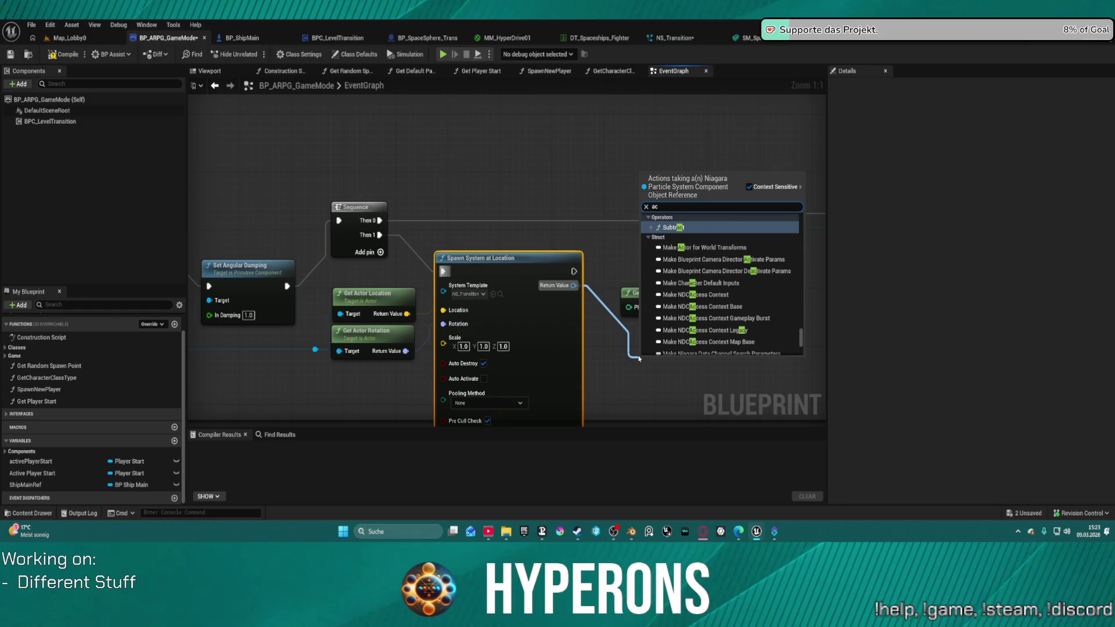
type("dea")
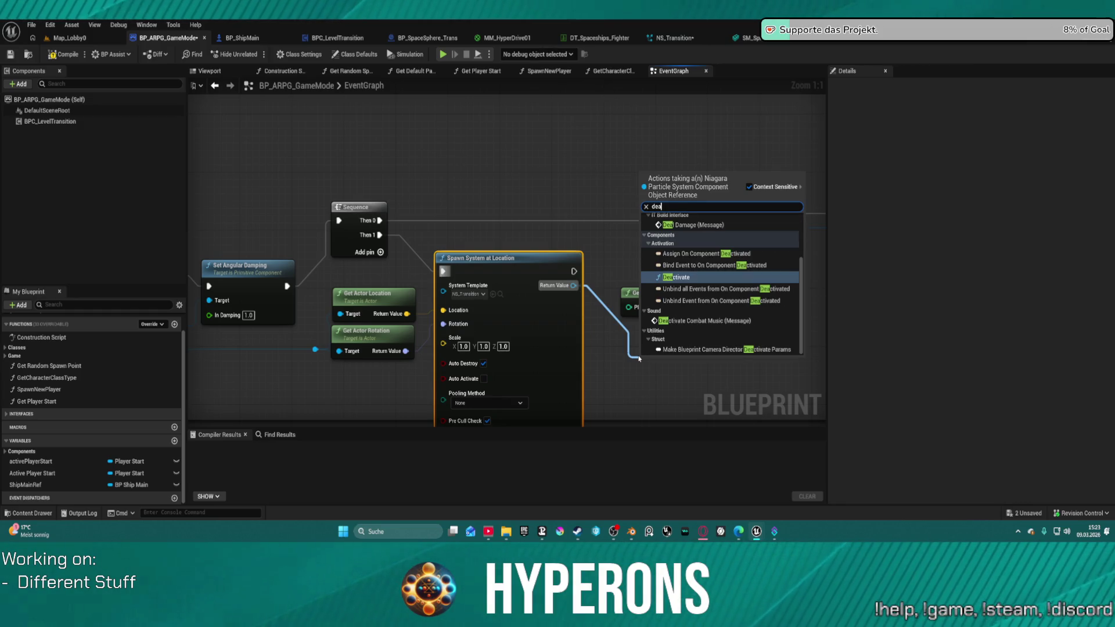
key("BackSpace")
type("lay")
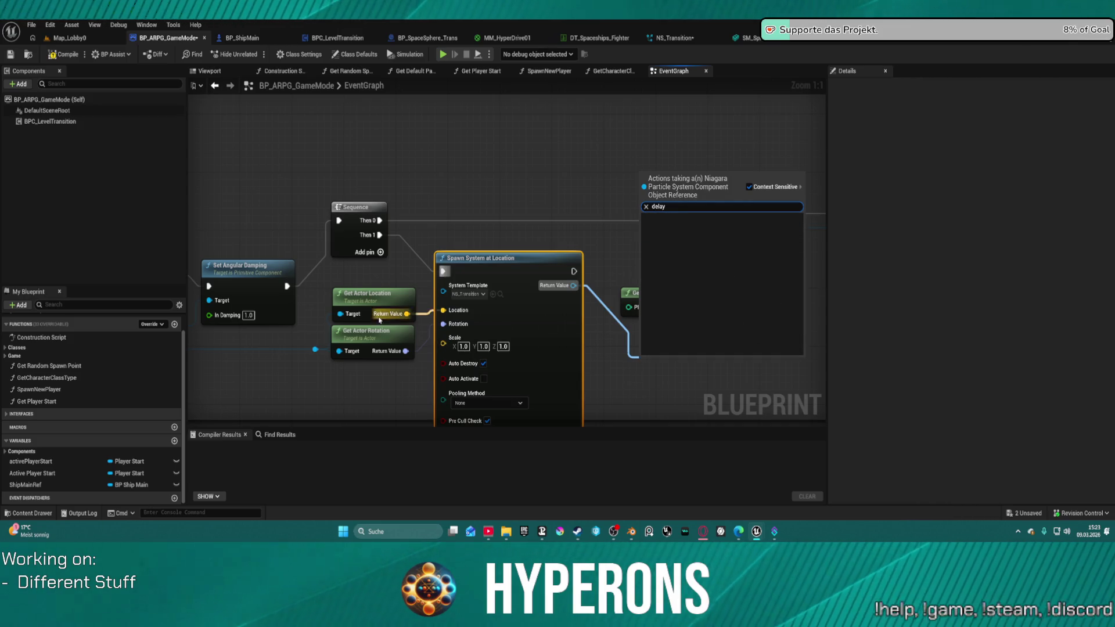
left_click(471, 249)
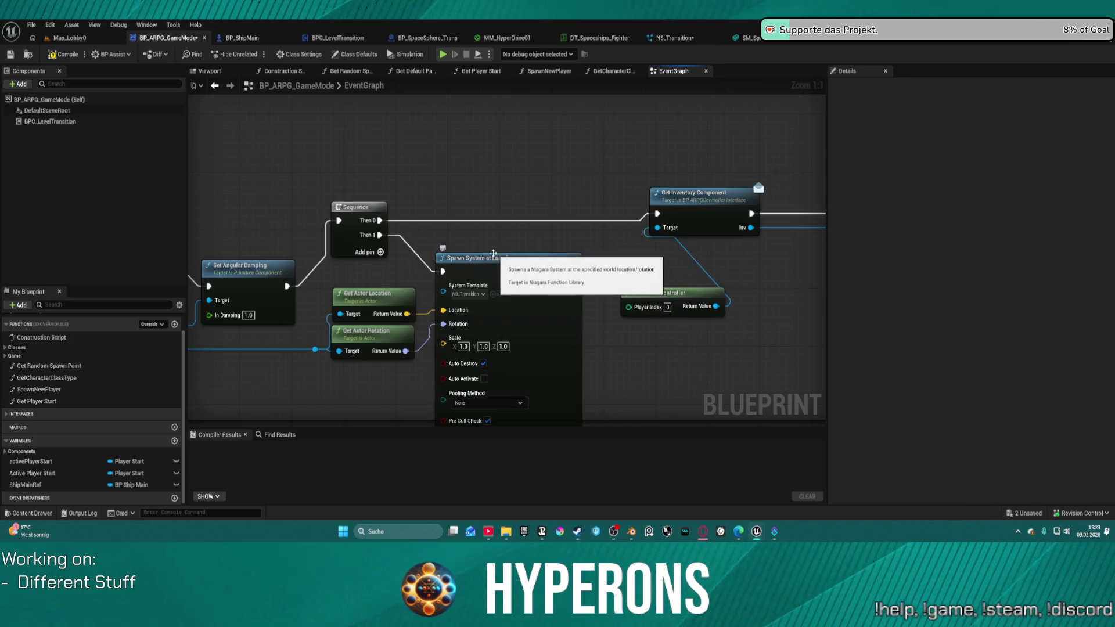
left_click_drag(465, 237, 505, 245)
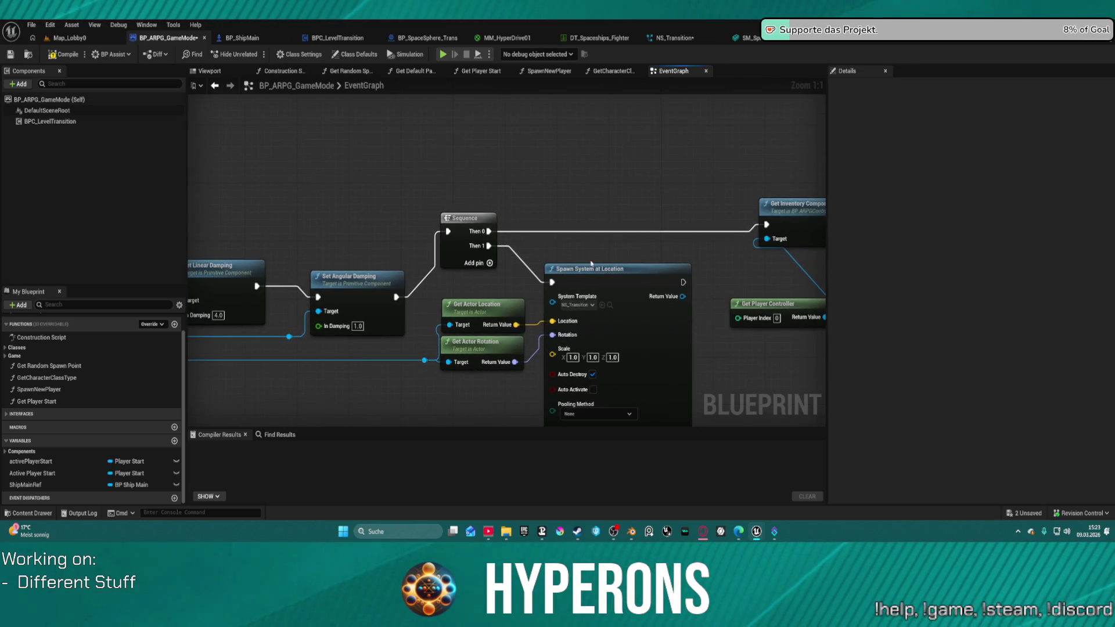
- Re-enable Auto Activate, wire Set Angular Damping straight into the spawn node, and delete the Sequence
left_click(599, 392)
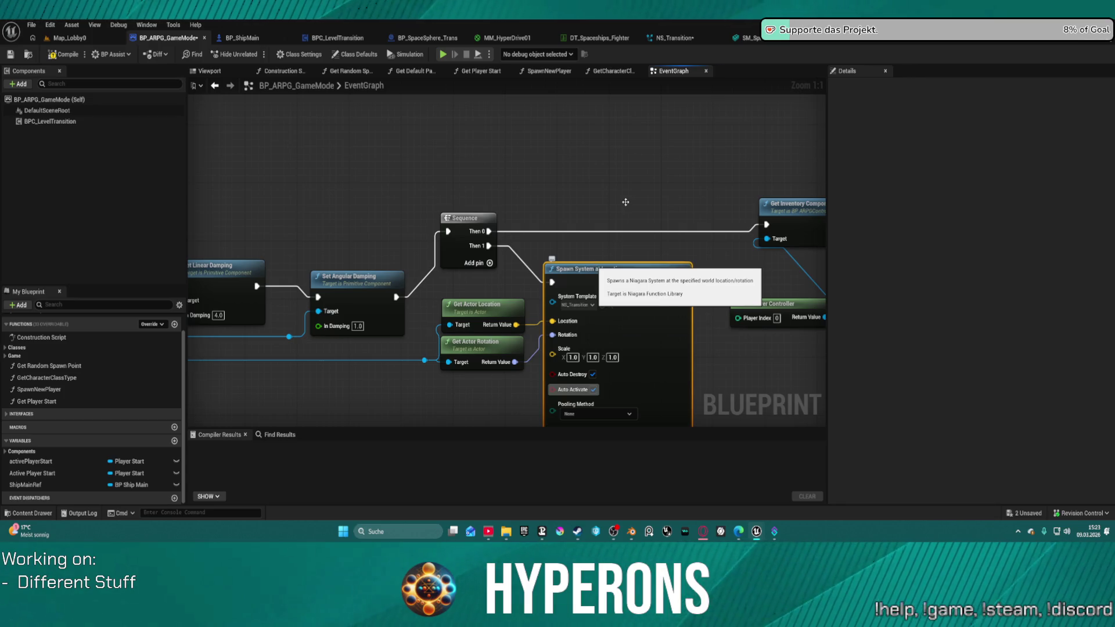
key("ctrl+z")
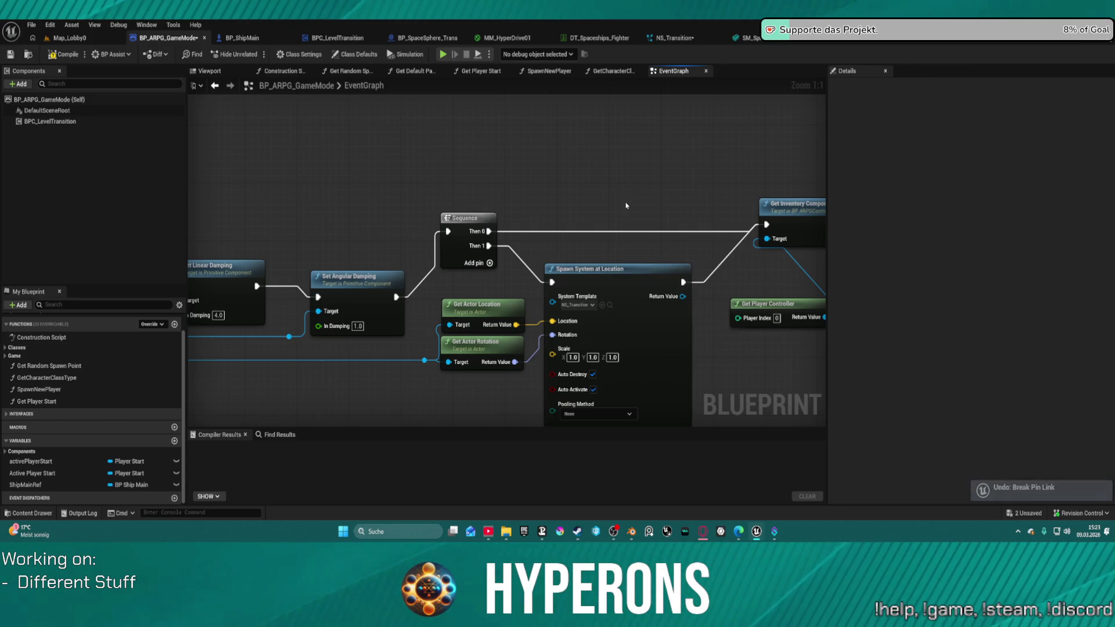
left_click_drag(397, 298, 551, 282)
left_click(497, 244)
key("Delete")
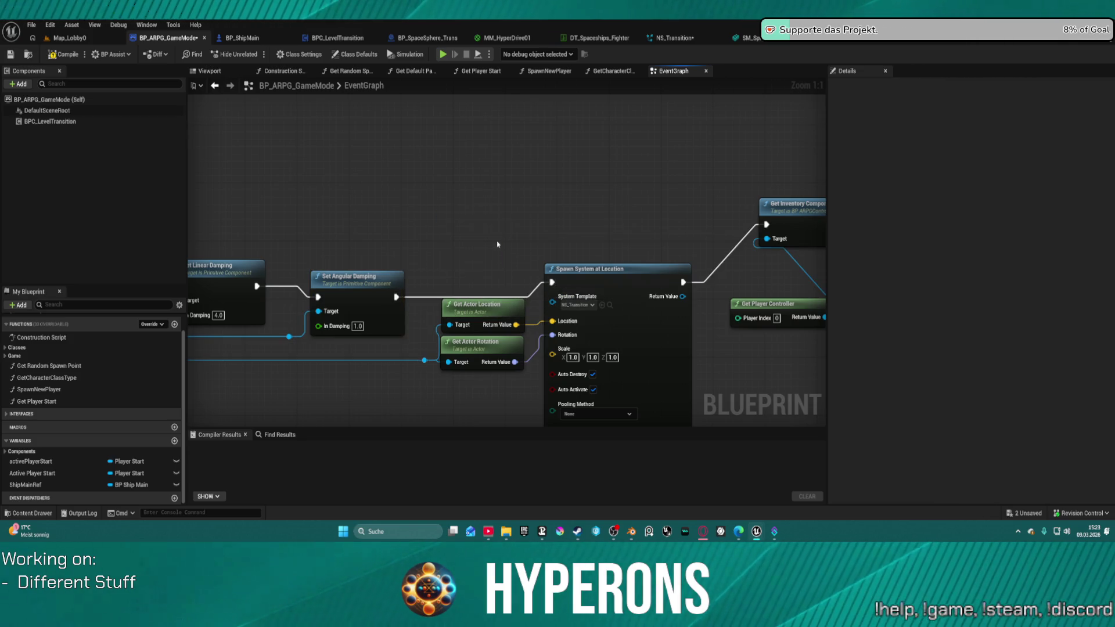
scroll(581, 256, "down", 4)
scroll(569, 234, "up", 2)
scroll(570, 234, "up", 1)
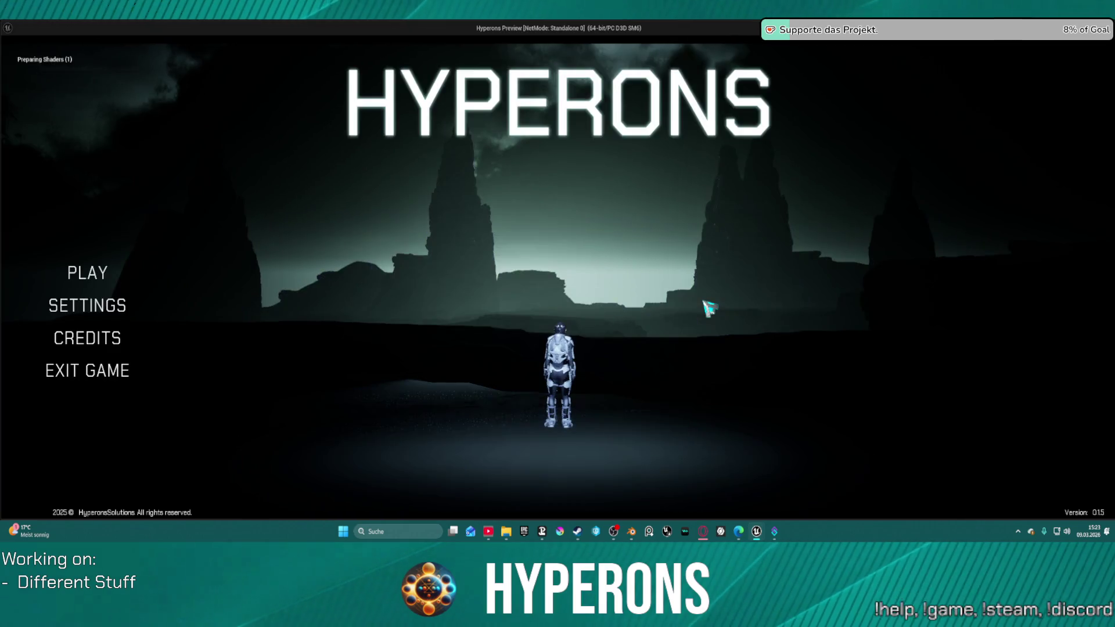
- Start the game with a character, watch the warp effect into New Eden, then quit the preview
left_click(109, 279)
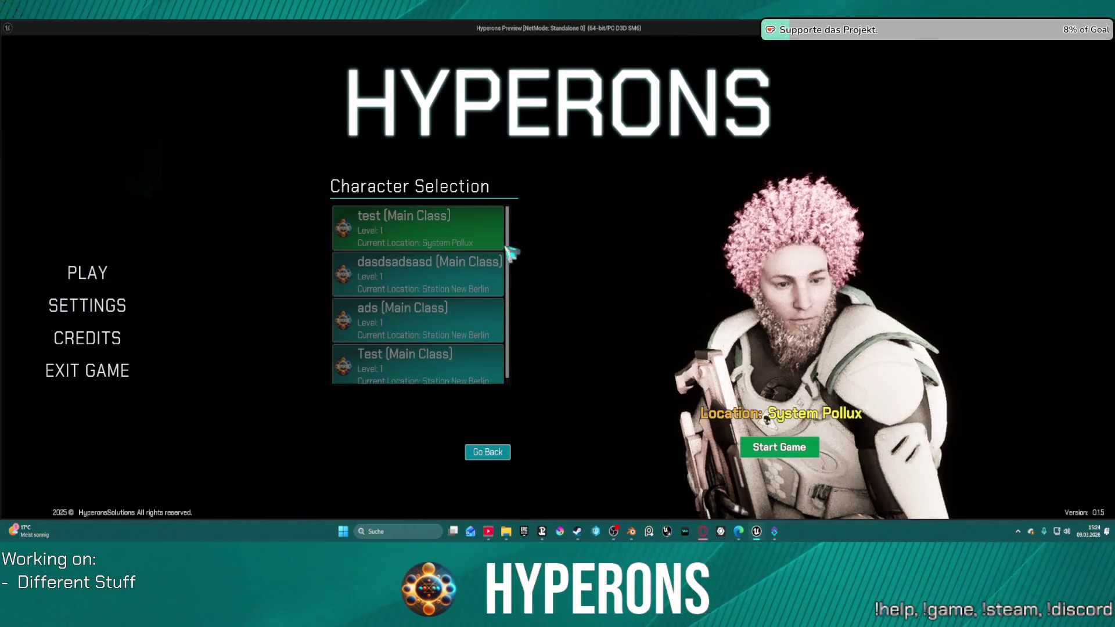
left_click(795, 452)
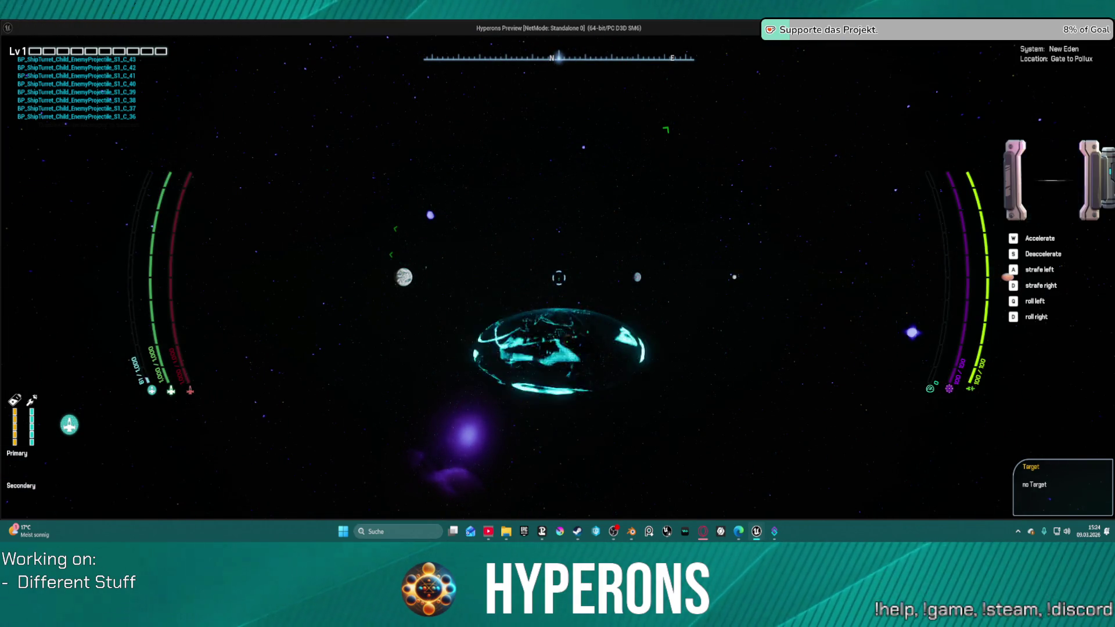
key("Escape")
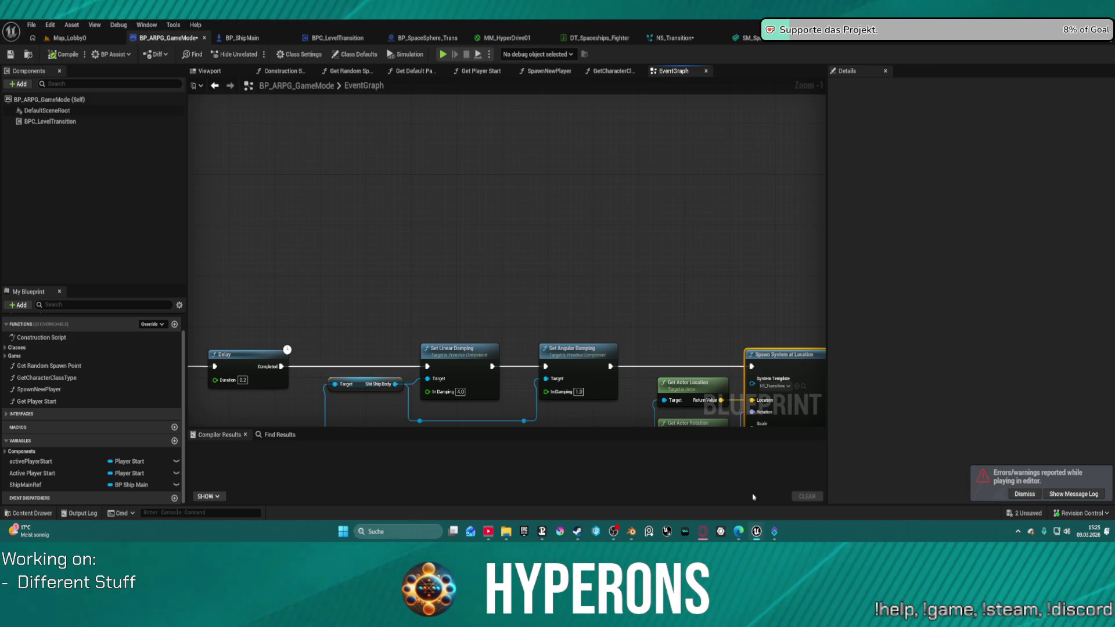
- Dismiss the play errors notice and shift Spawn System at Location slightly up and right
left_click(1025, 494)
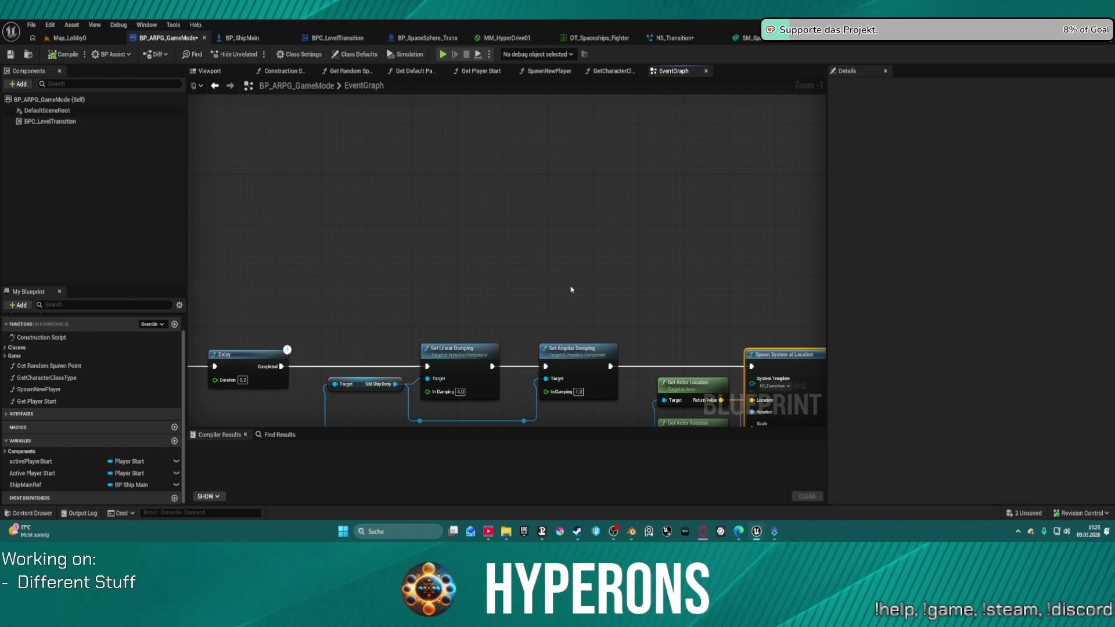
left_click_drag(656, 311, 435, 167)
scroll(507, 253, "up", 1)
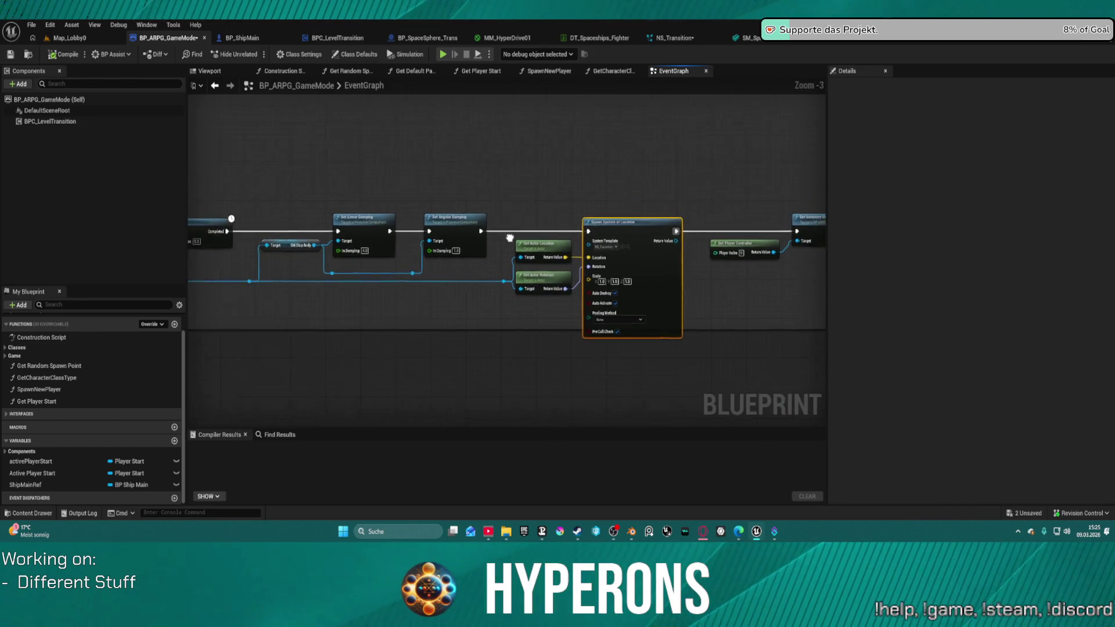
left_click_drag(507, 254, 403, 236)
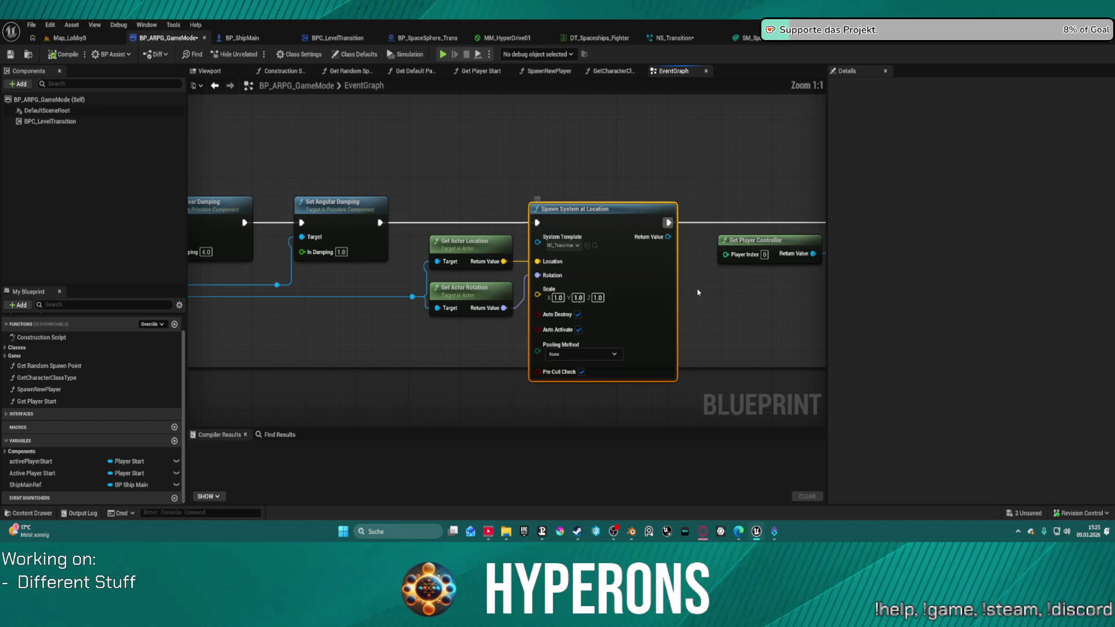
left_click_drag(672, 313, 570, 310)
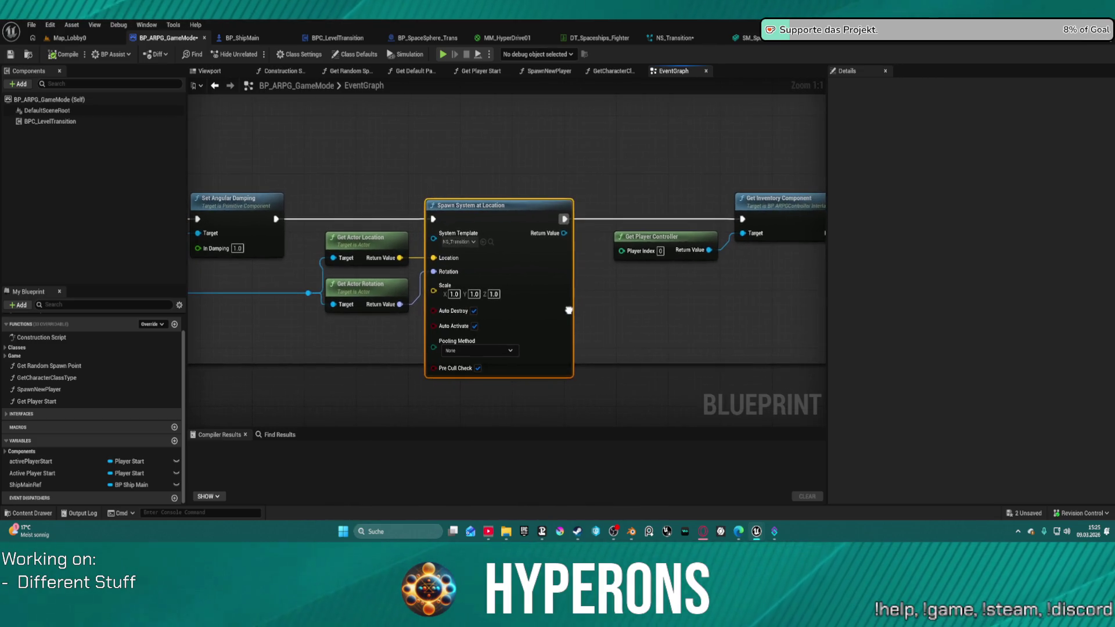
mouse_move(530, 269)
left_mouse_down()
mouse_move(813, 279)
mouse_move(766, 279)
left_mouse_up()
mouse_move(450, 291)
left_mouse_down()
mouse_move(691, 291)
mouse_move(188, 269)
left_mouse_up()
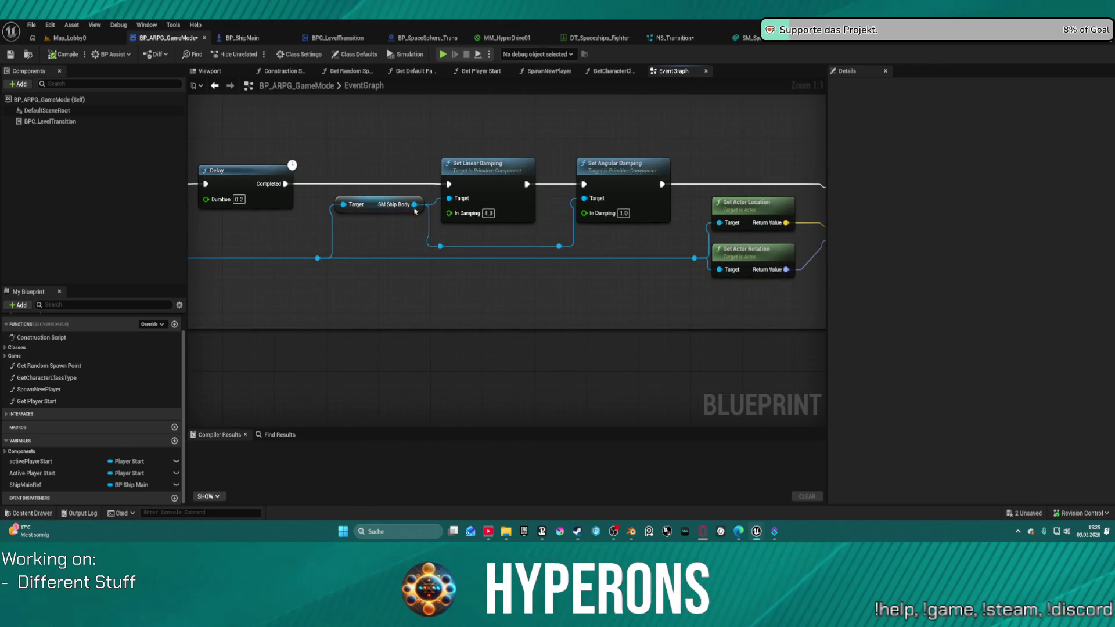
- Search 'boun' from SM Ship Body and place a Get Local Bounds node beside the spawn chain
mouse_move(415, 211)
left_mouse_down()
mouse_move(279, 203)
mouse_move(272, 192)
mouse_move(301, 279)
mouse_move(319, 288)
left_mouse_up()
type("get")
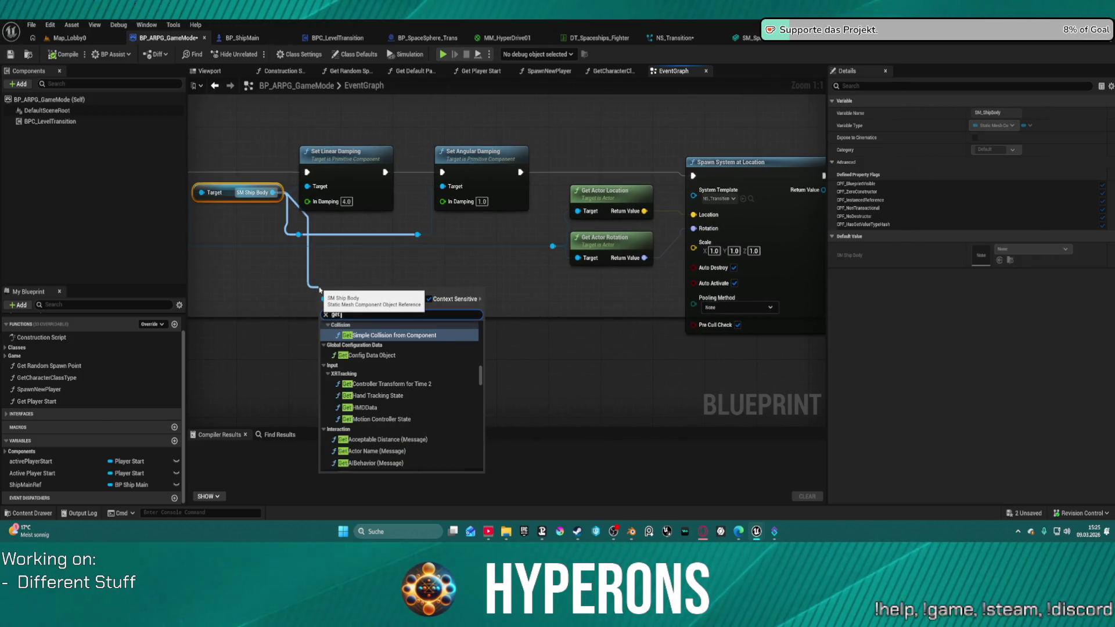
type(" actor bou")
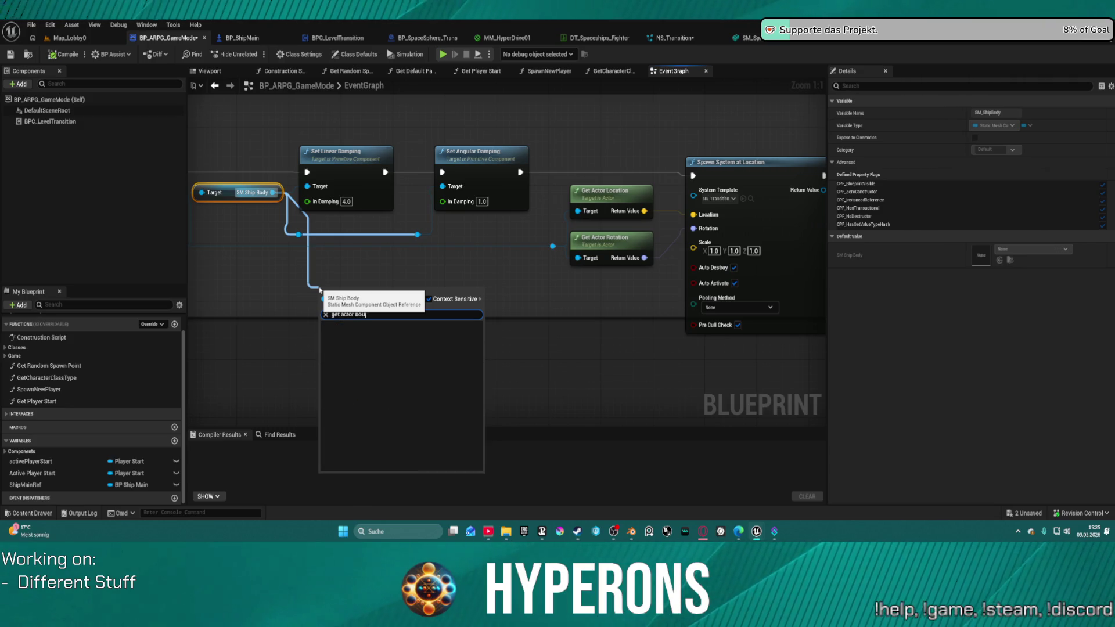
key("BackSpace")
key("BackSpace")
key("BackSpace")
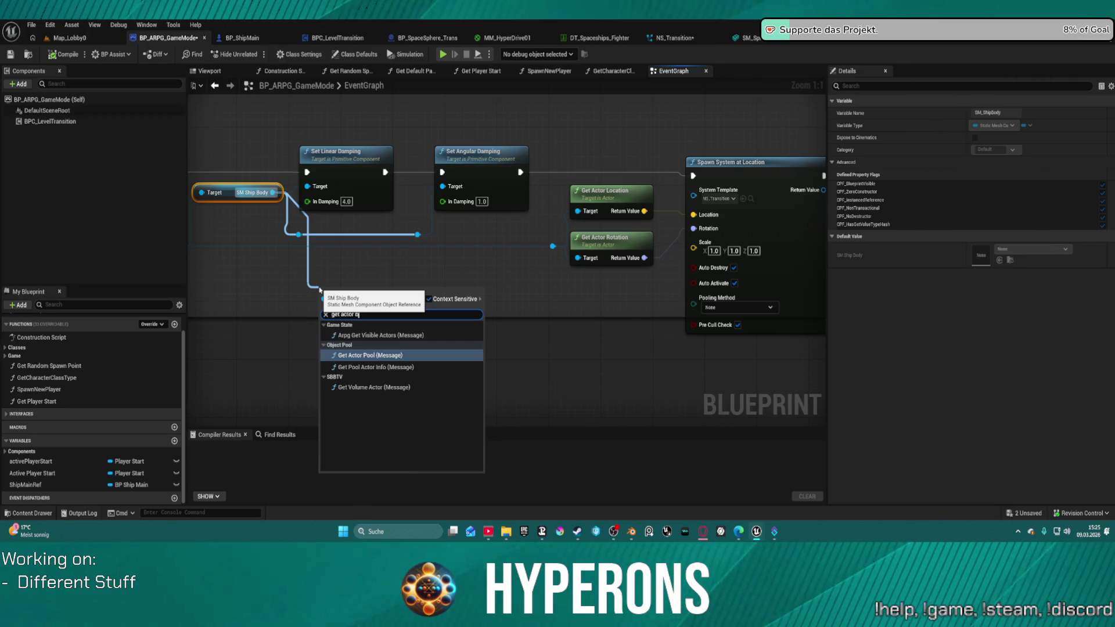
key("BackSpace")
key("BackSpace")
key("BackSpace")
type("boun")
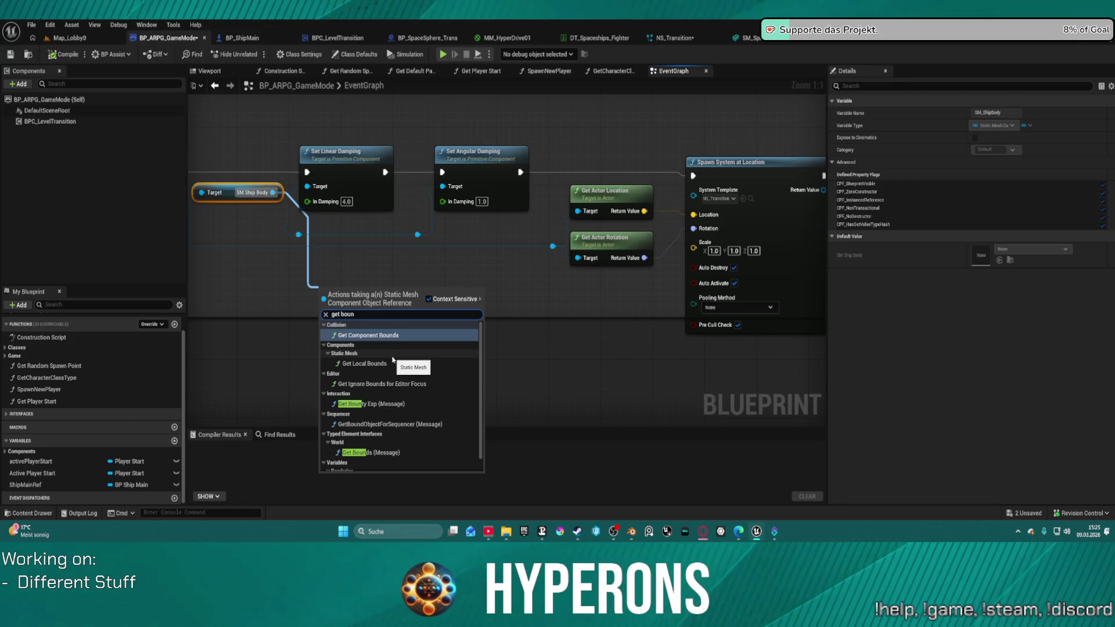
left_click(364, 363)
left_click_drag(386, 302, 498, 291)
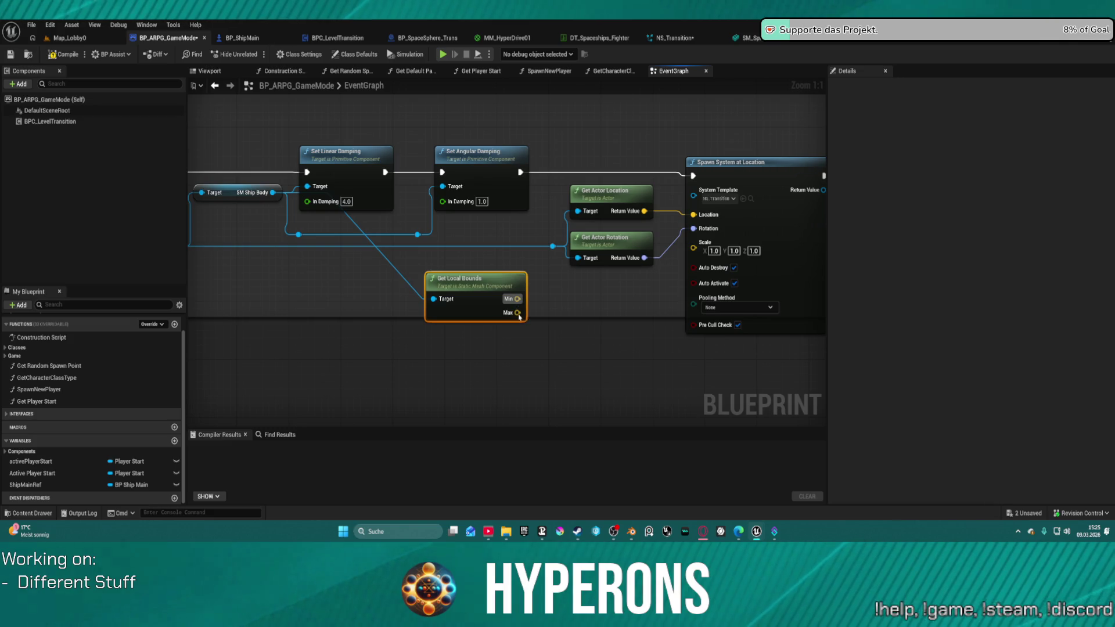
left_click_drag(477, 290, 425, 282)
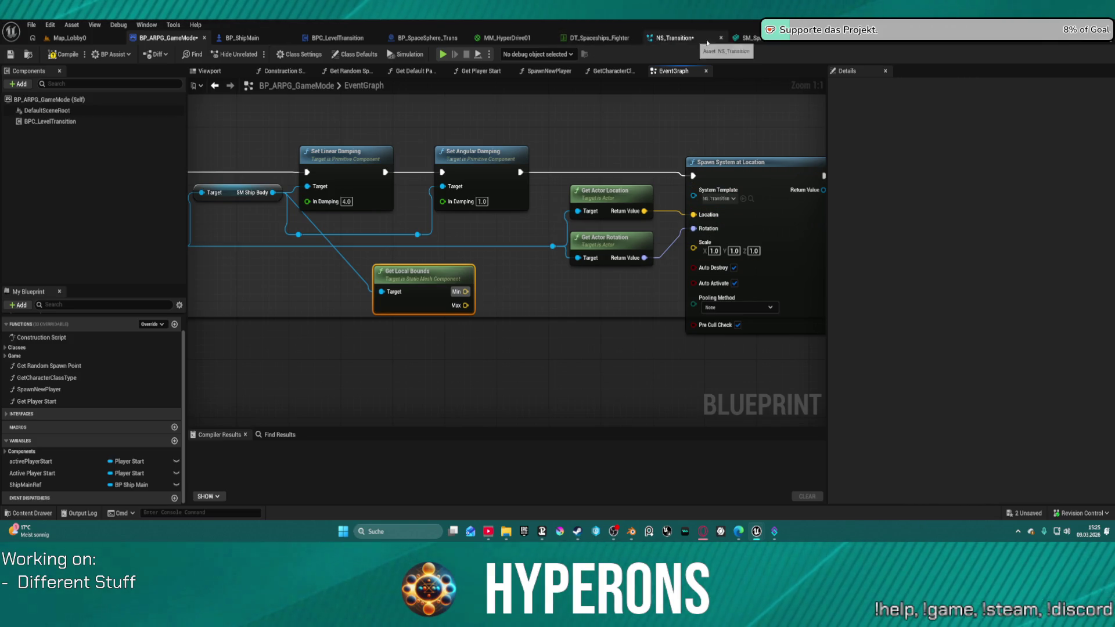
left_click(750, 41)
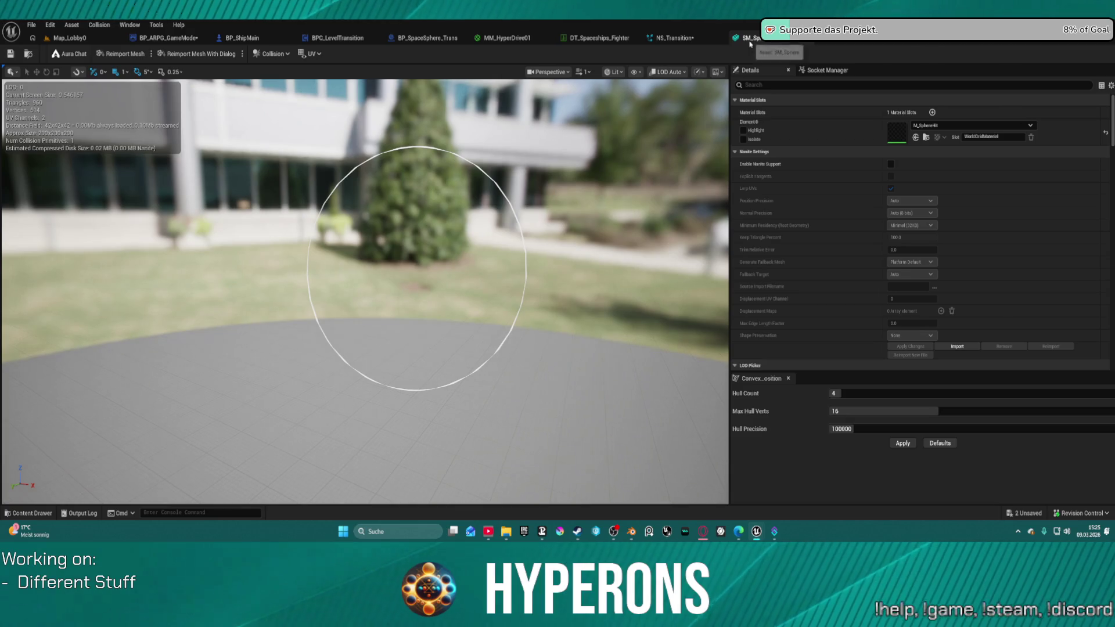
left_click(674, 38)
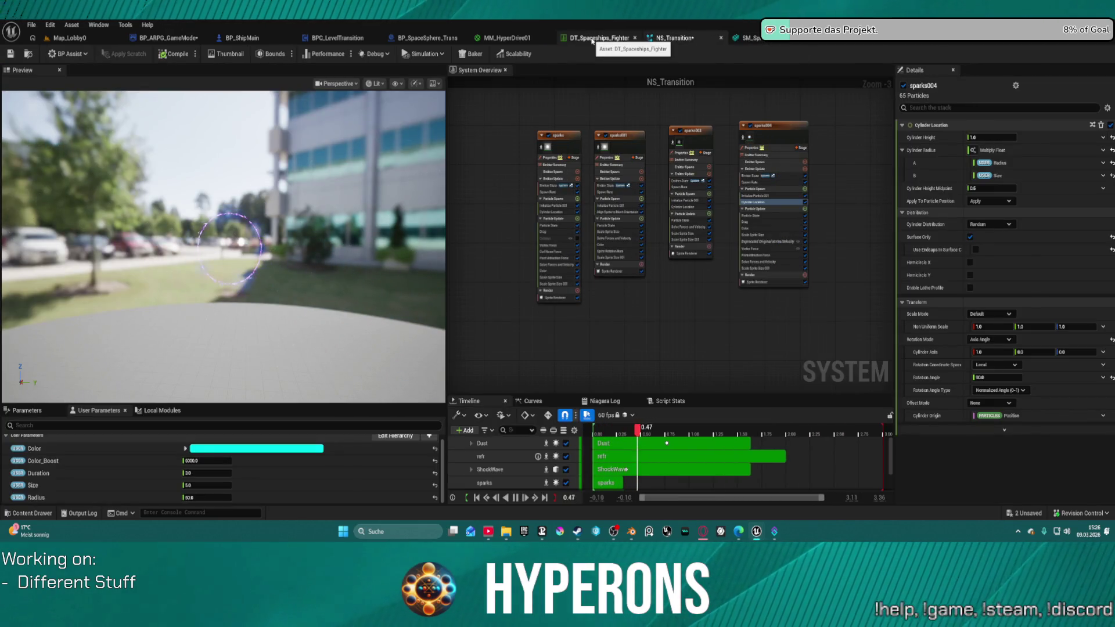
left_click(69, 37)
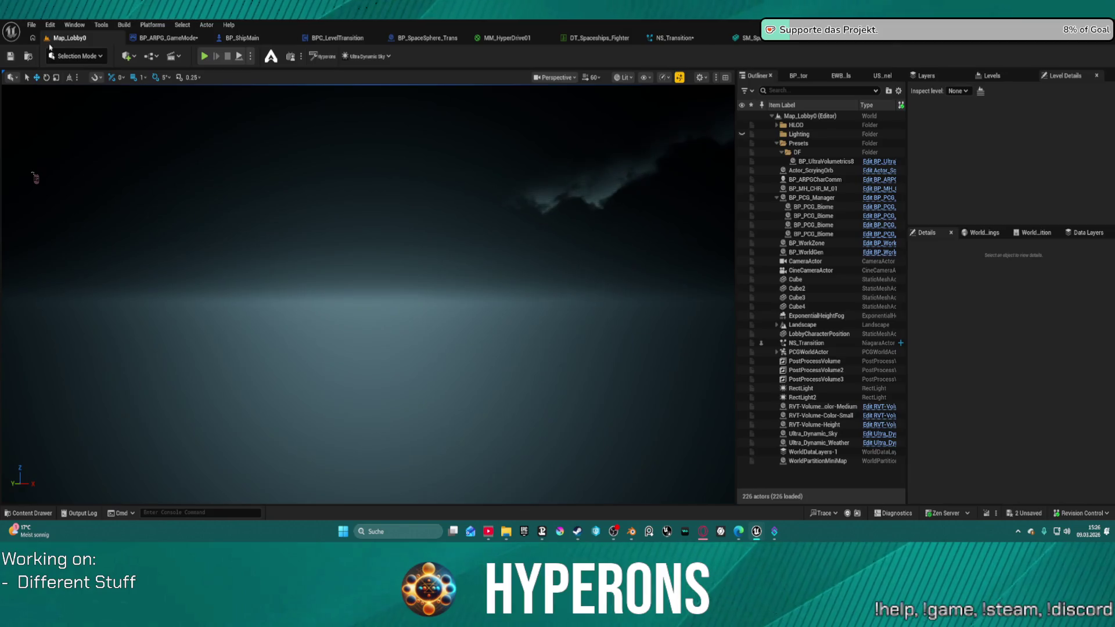
left_click(170, 38)
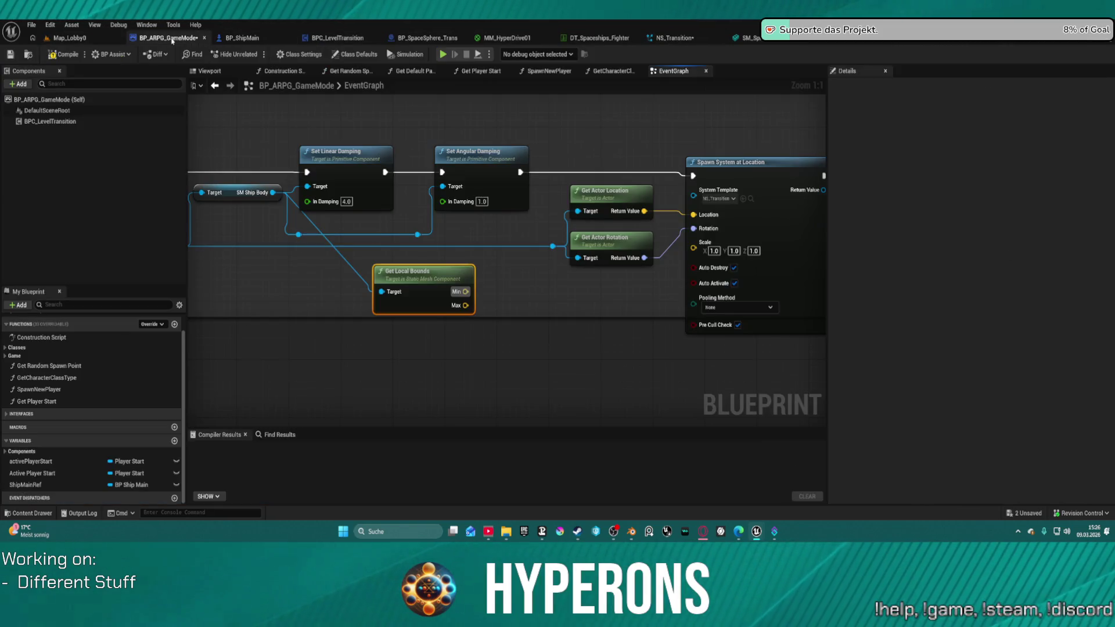
- Add a Divide node on the bounds Max output, then delete it
left_click_drag(722, 252, 603, 237)
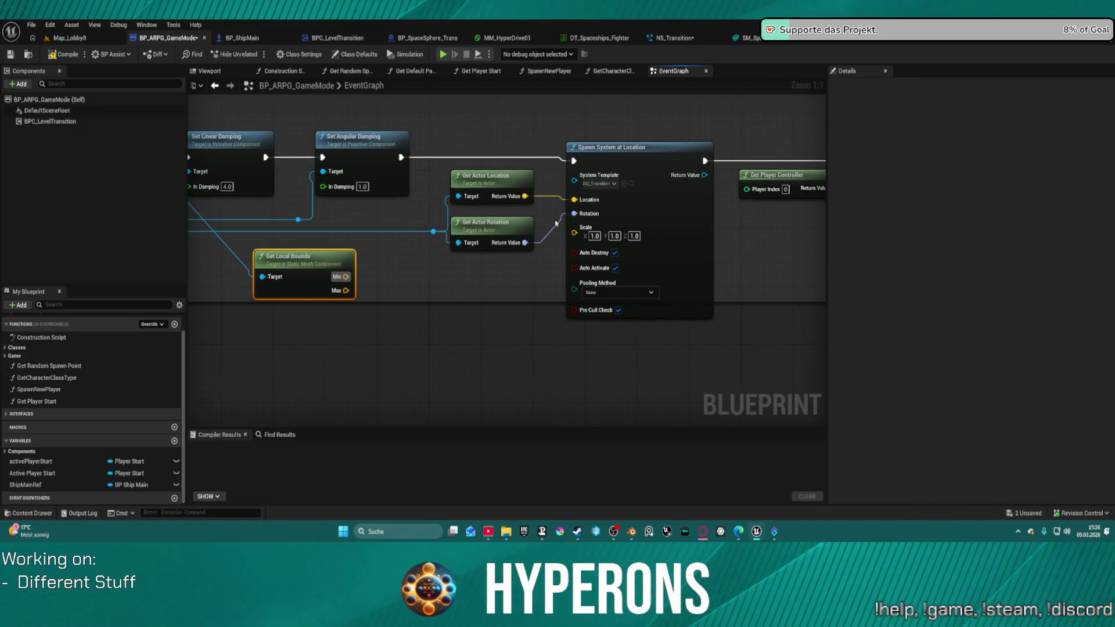
left_click_drag(346, 291, 473, 285)
type("div")
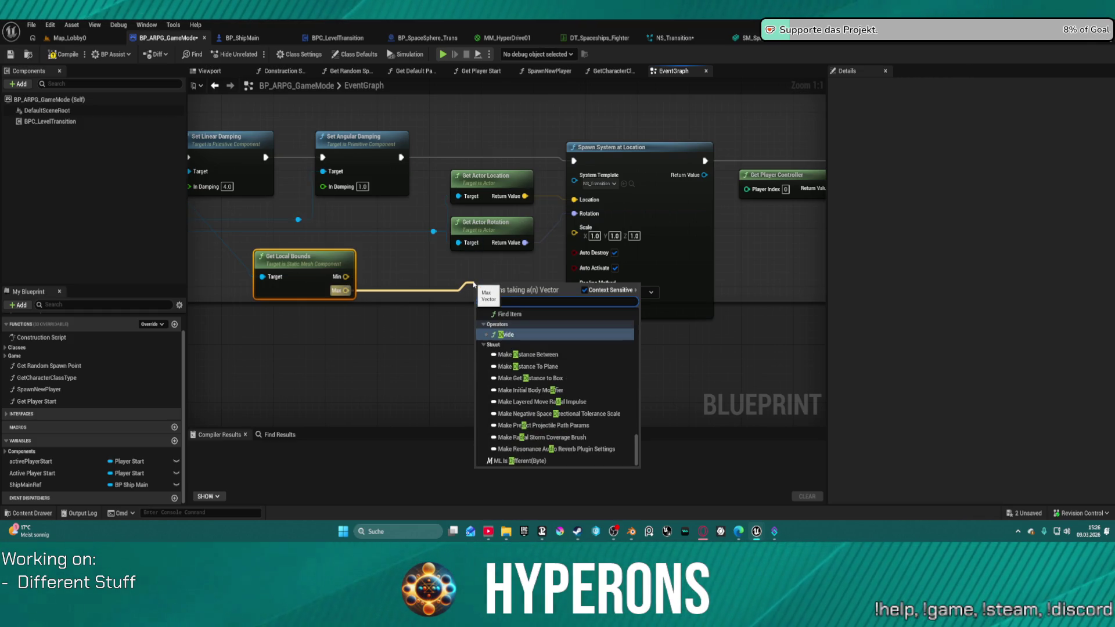
key("Return")
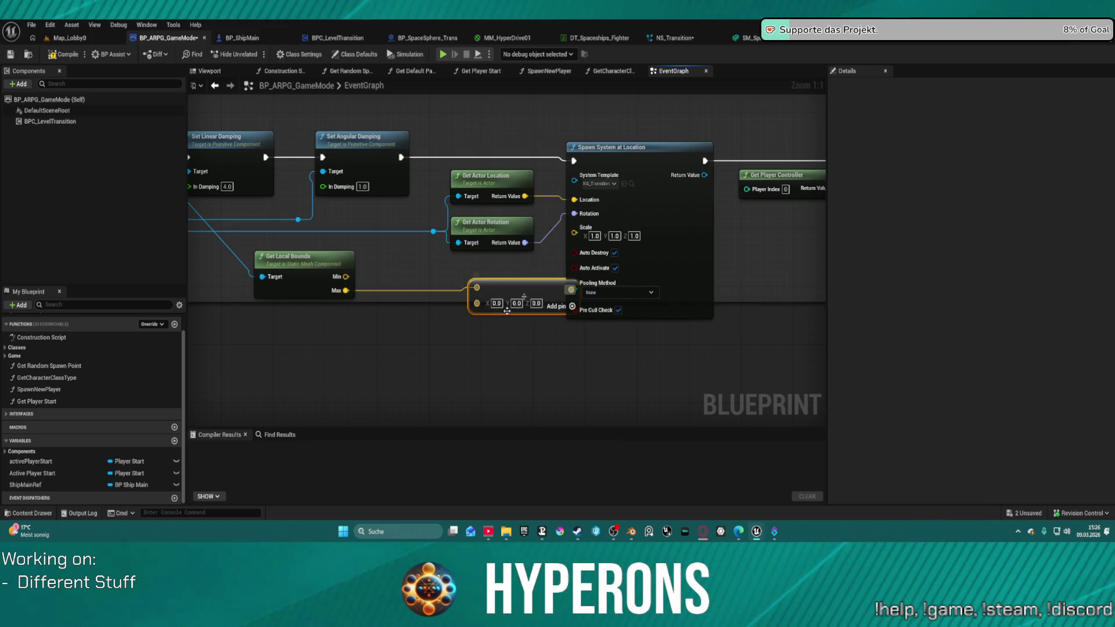
left_click_drag(507, 311, 429, 314)
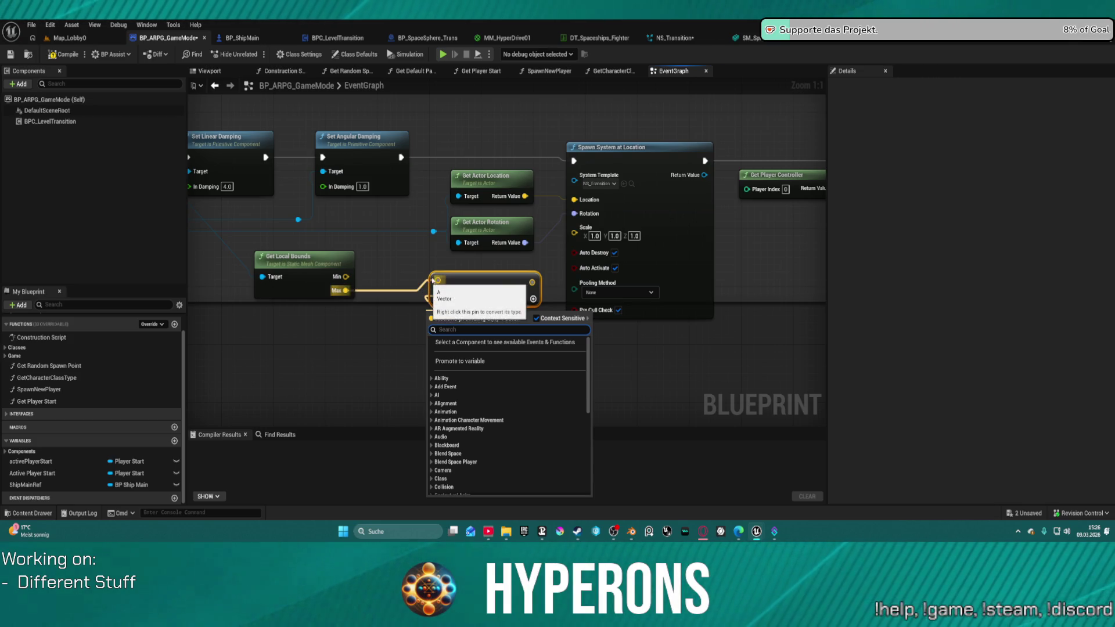
left_click(362, 276)
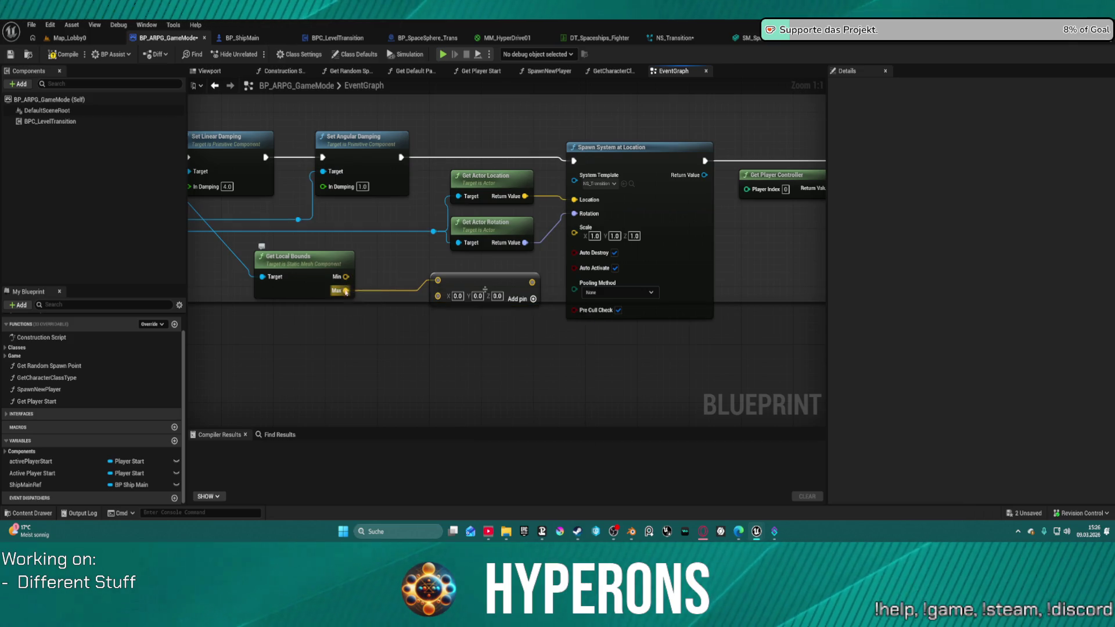
right_click(346, 290)
mouse_move(381, 341)
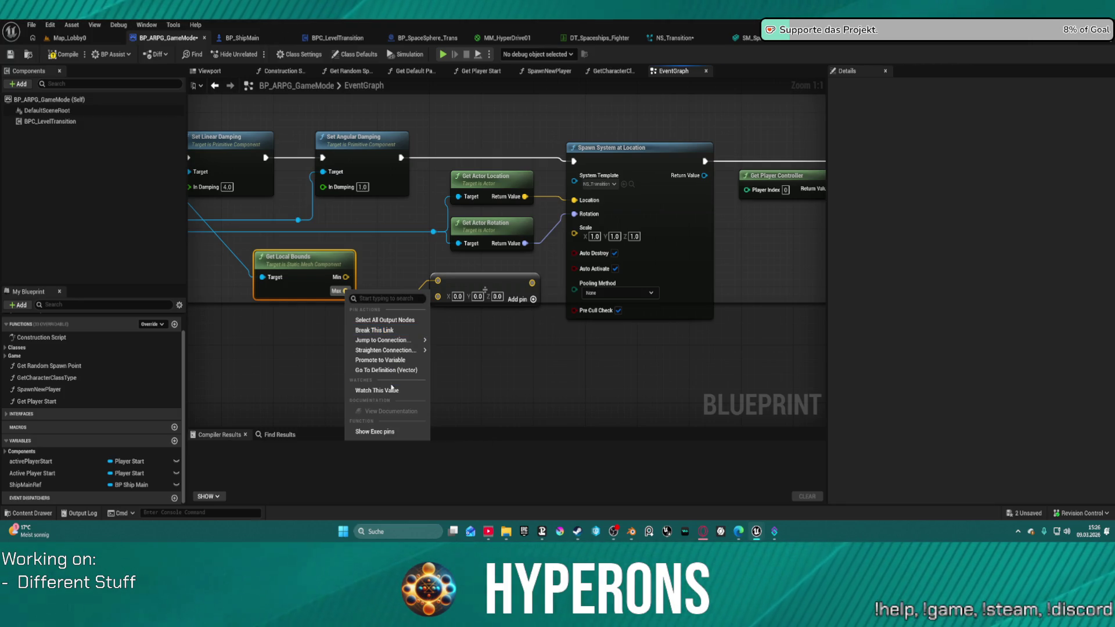
left_click(474, 283)
key("Delete")
- Split the Max pin into Max X, Max Y and Max Z via Split Struct Pin
left_click_drag(345, 291, 368, 341)
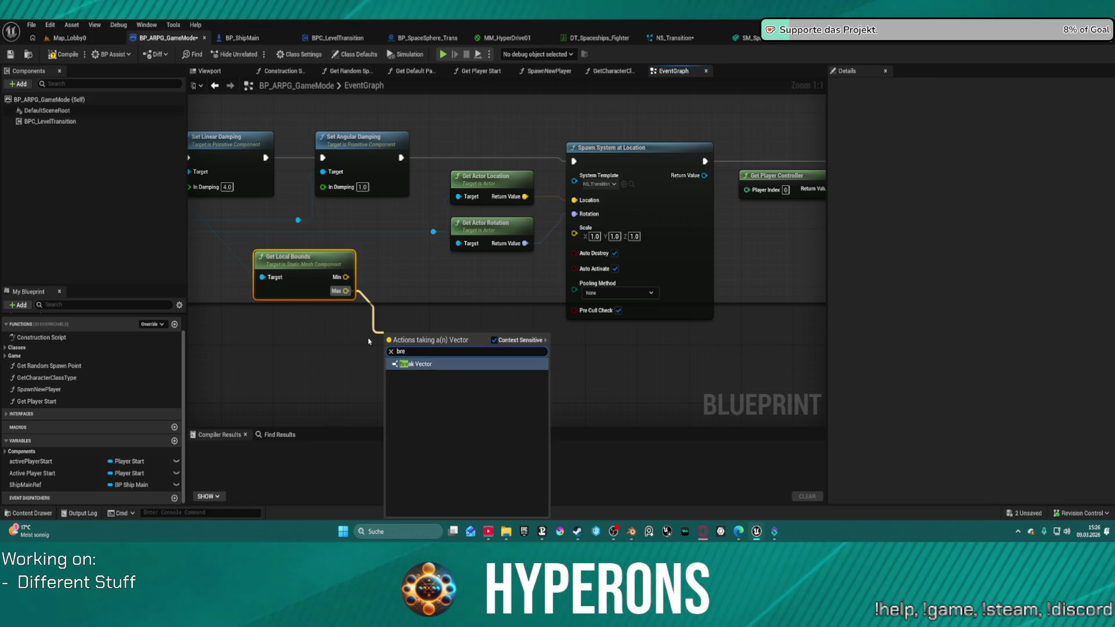
left_click(346, 292)
right_click(347, 292)
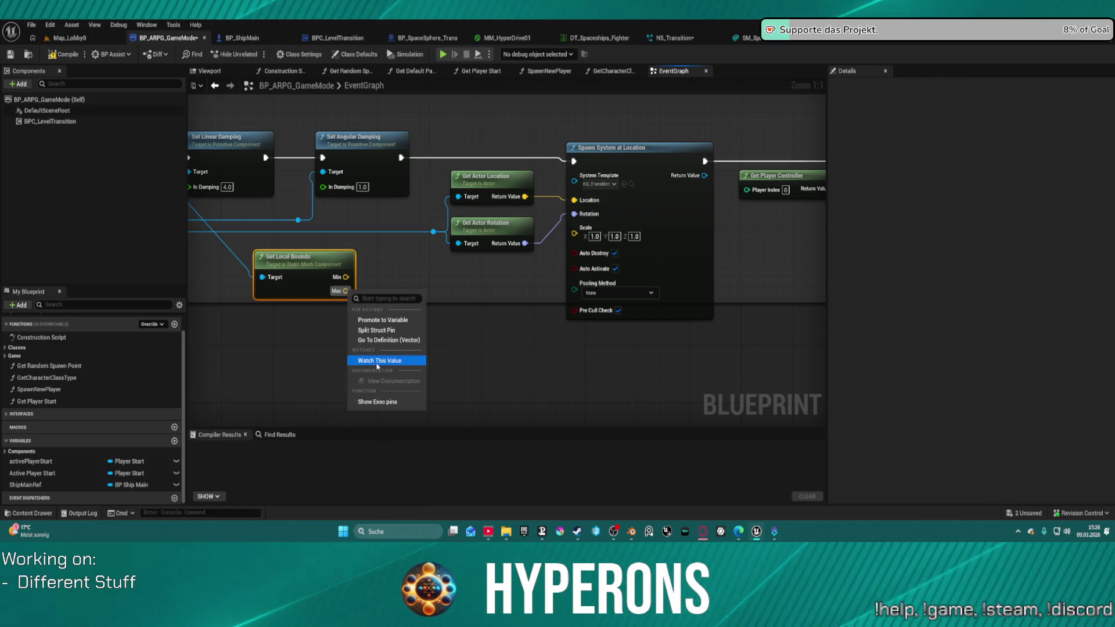
left_click(376, 333)
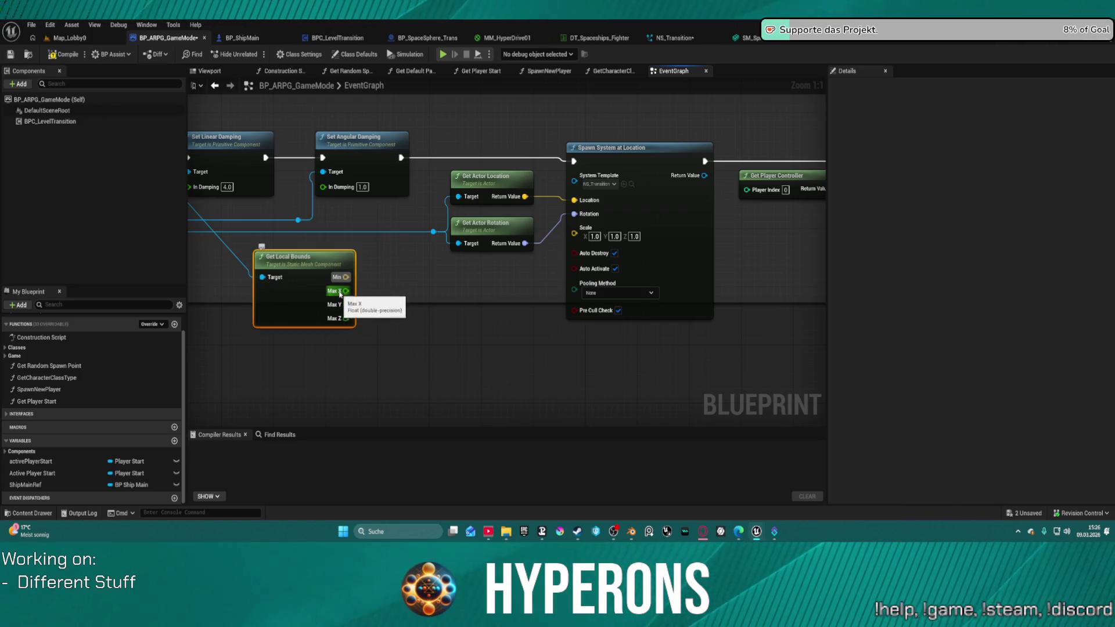
left_click_drag(346, 291, 416, 292)
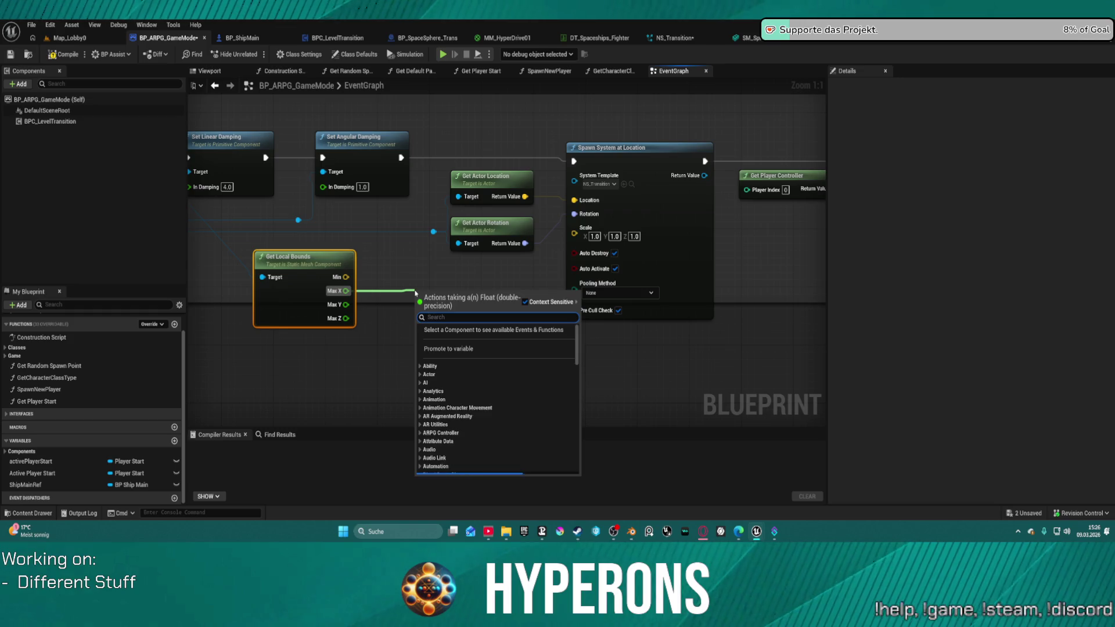
- Add a MAX (Float) node that combines the ship's Max X and Max Y bounds
type("get max")
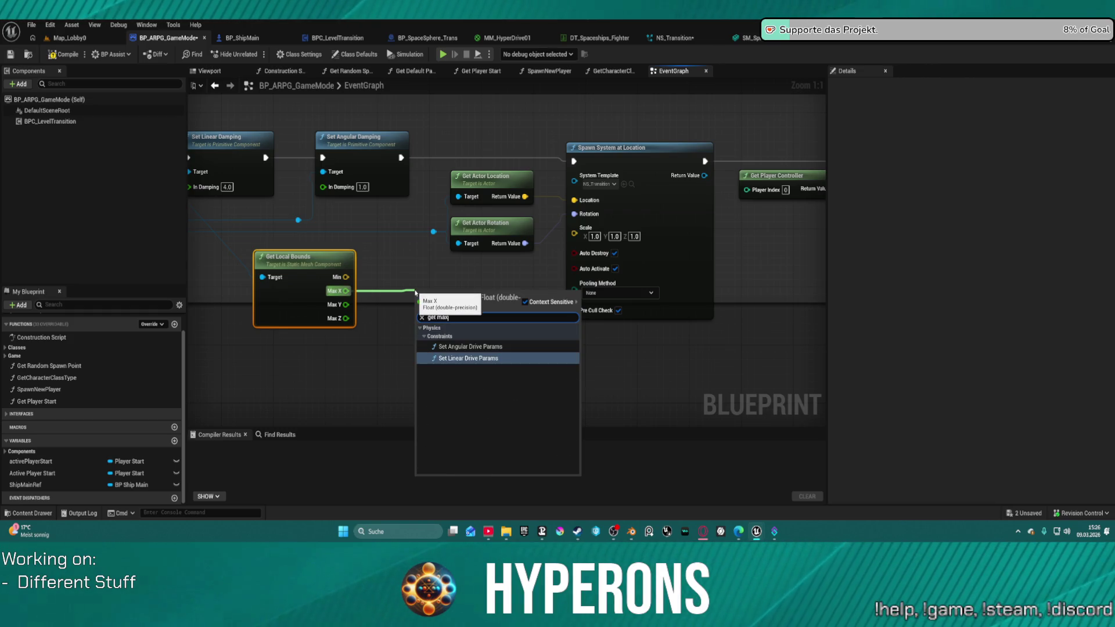
key("BackSpace")
key("BackSpace")
key("BackSpace")
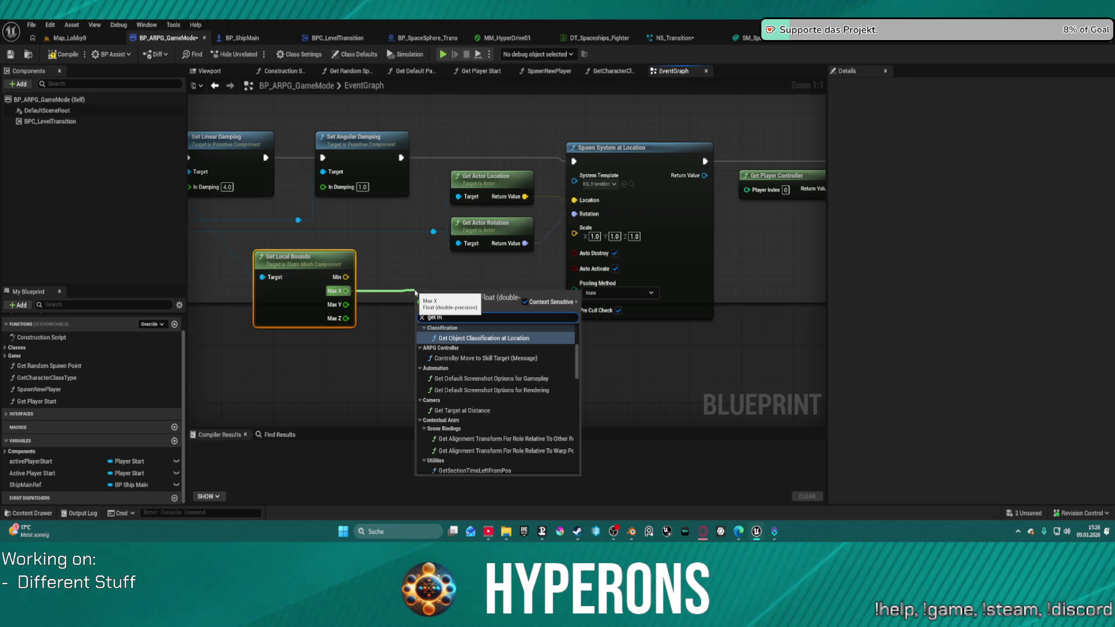
type("max")
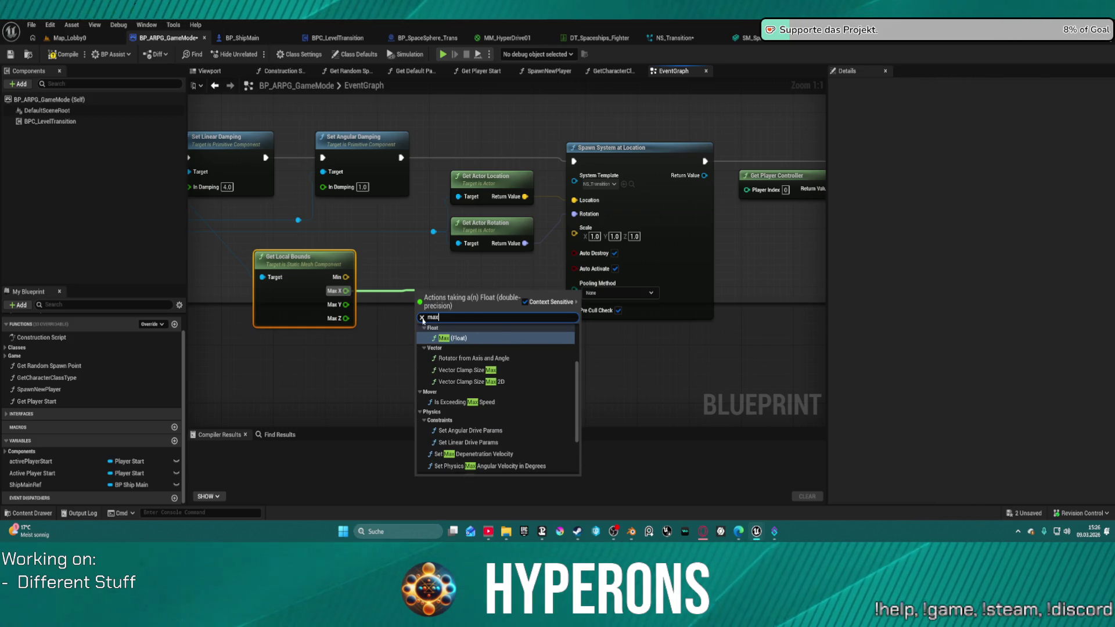
left_click(446, 338)
left_click_drag(419, 308, 355, 305)
mouse_move(494, 289)
left_mouse_down()
mouse_move(421, 282)
mouse_move(406, 317)
mouse_move(428, 334)
left_mouse_up()
- Try a Division-by-1 node after MAX, delete it, and add a Multiply node instead
type("divide")
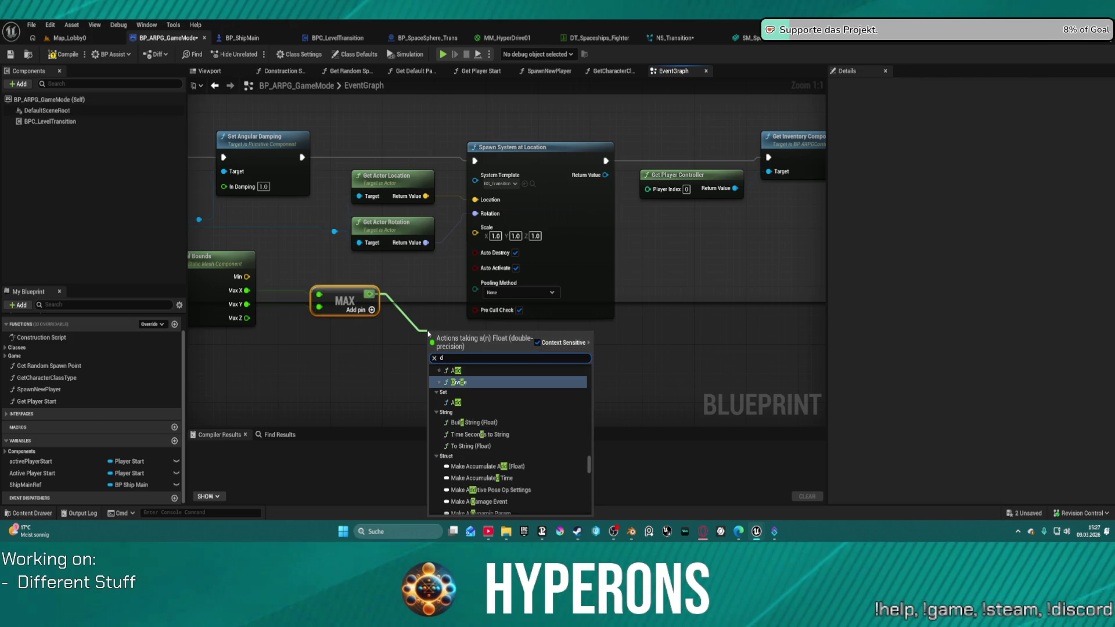
key("Return")
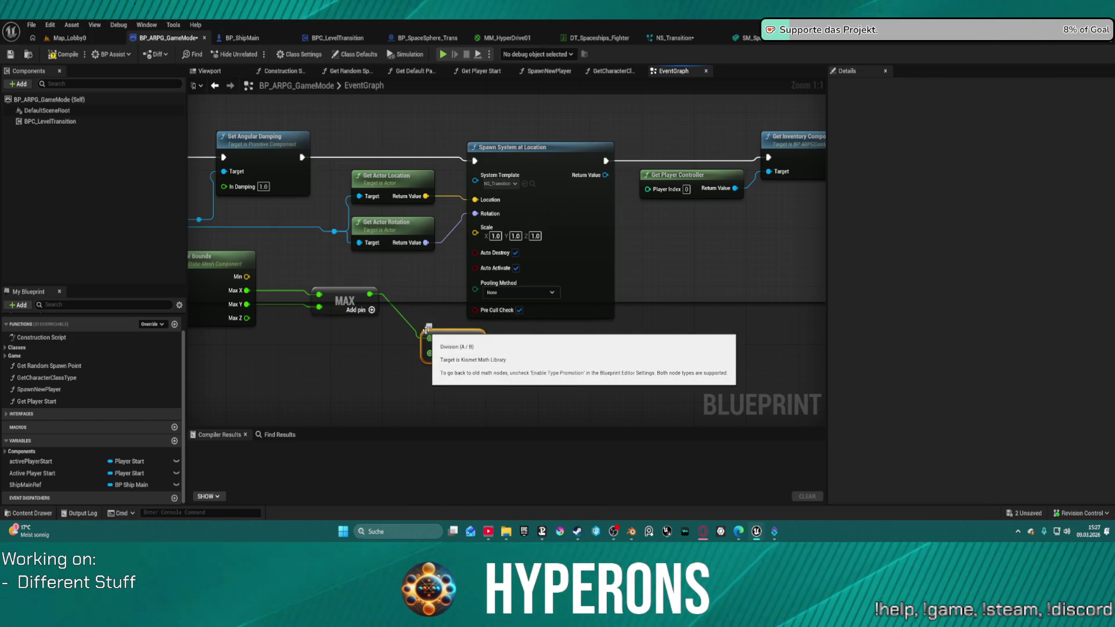
left_click(444, 354)
type("1")
key("Return")
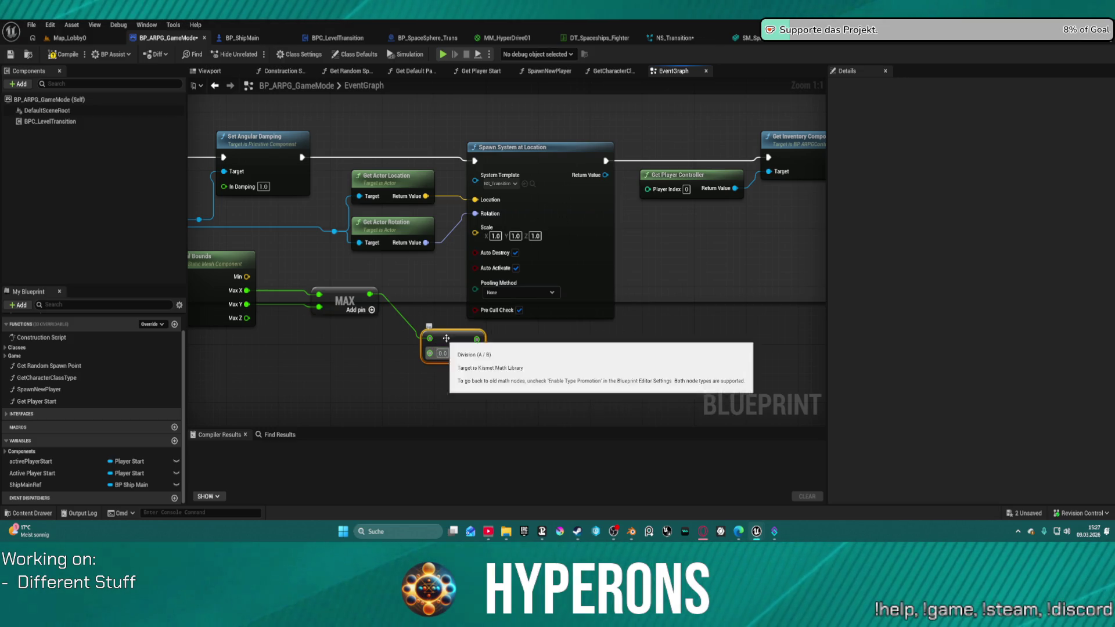
key("Delete")
left_click_drag(368, 295, 395, 327)
type("mul")
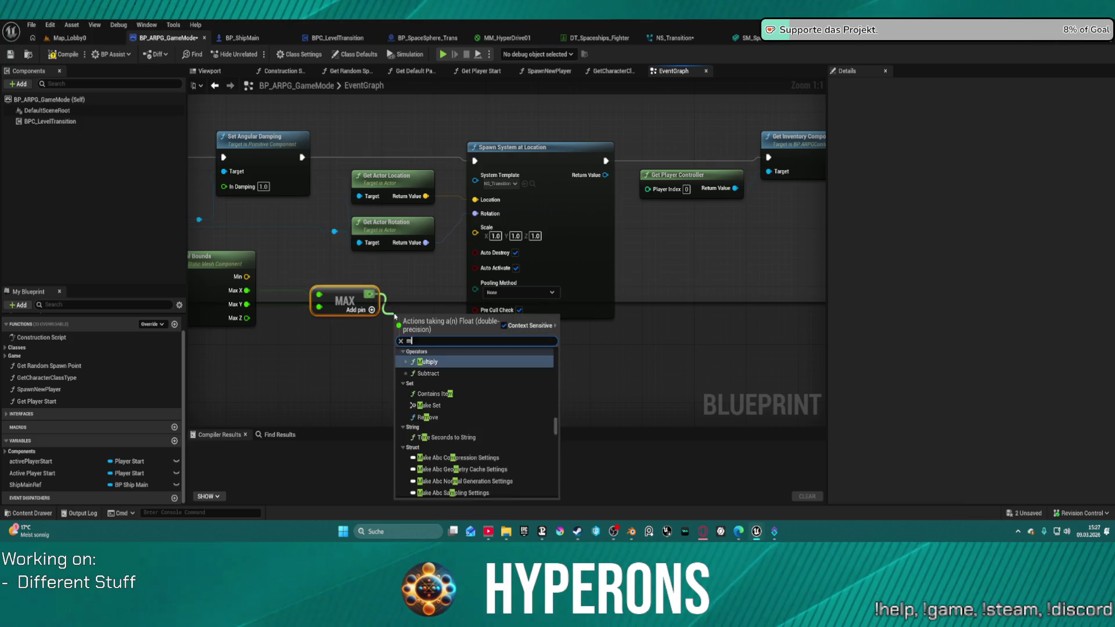
left_click(432, 363)
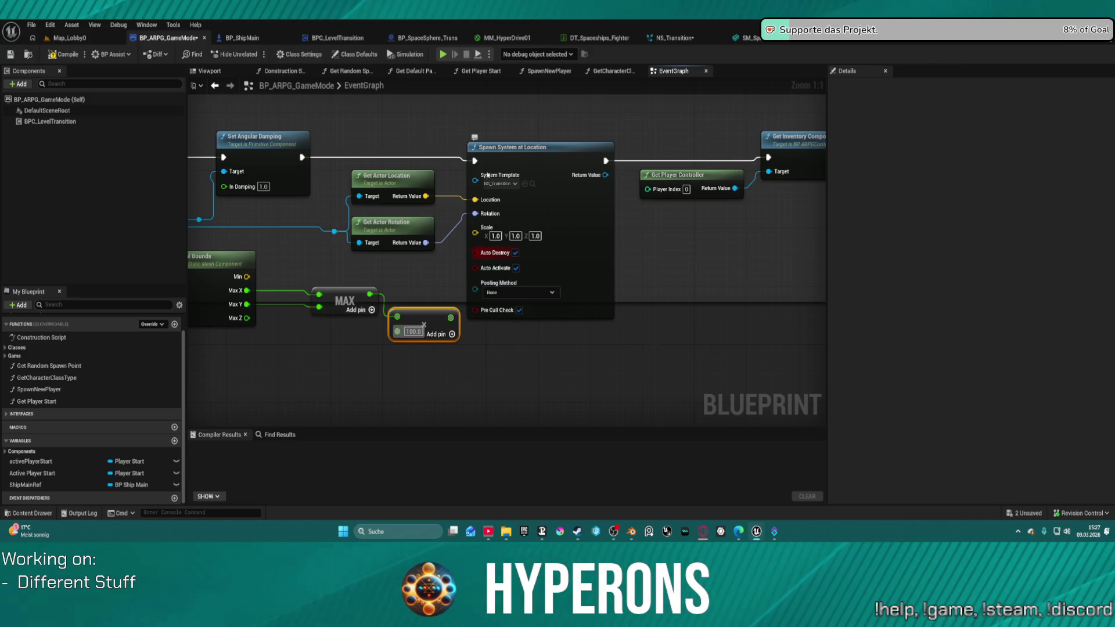
- Add a Set Float Parameter node on the spawned effect and name the parameter Size
left_click_drag(605, 175, 646, 254)
type("set")
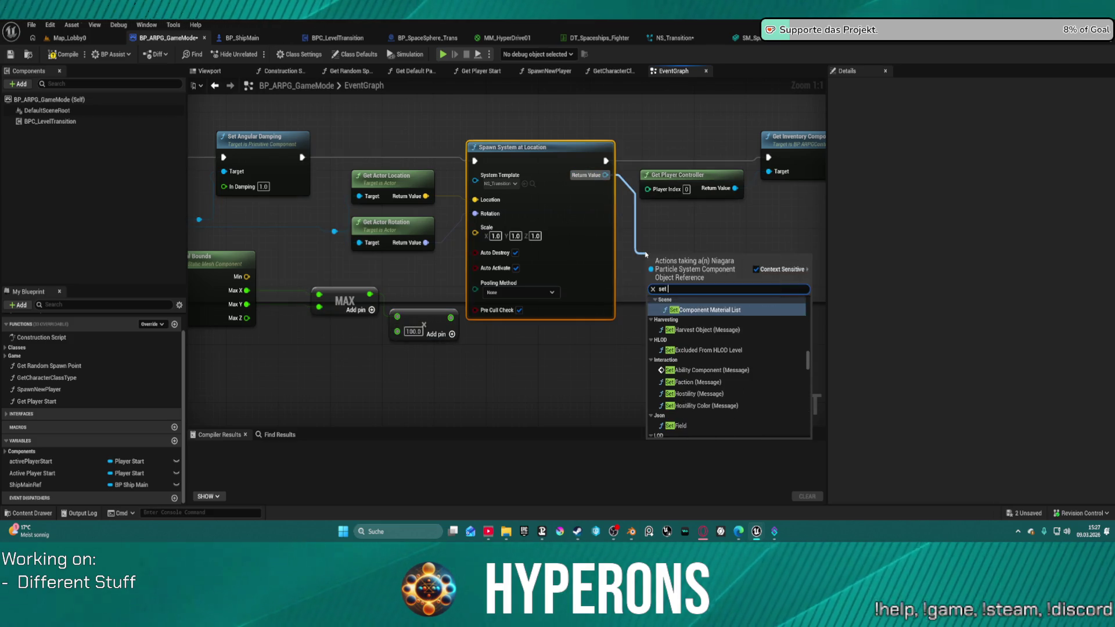
type(" flo")
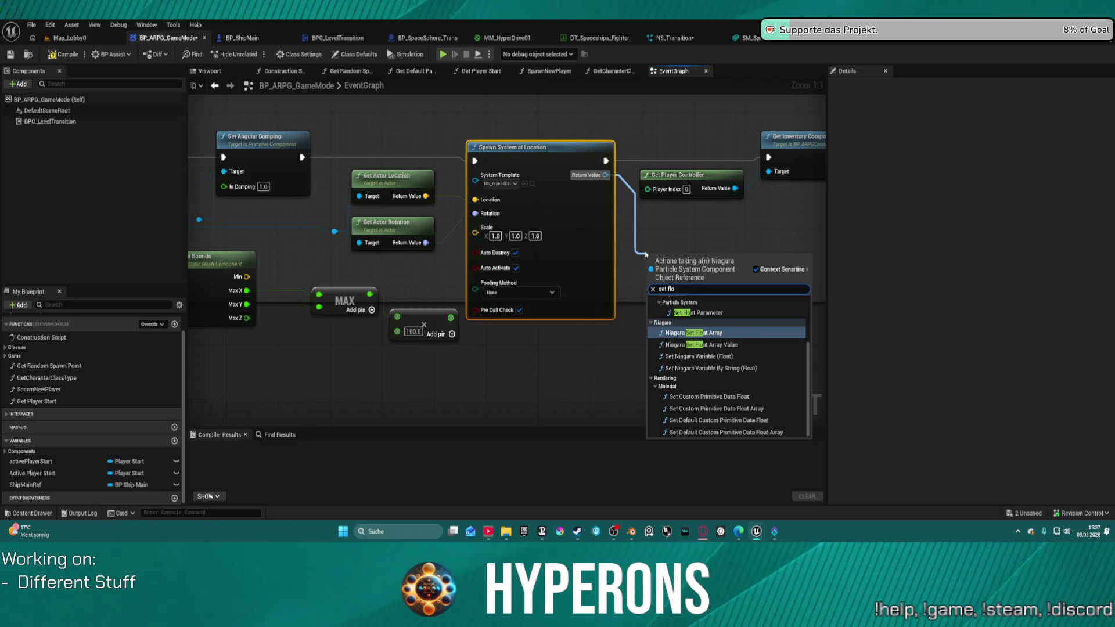
key("Up")
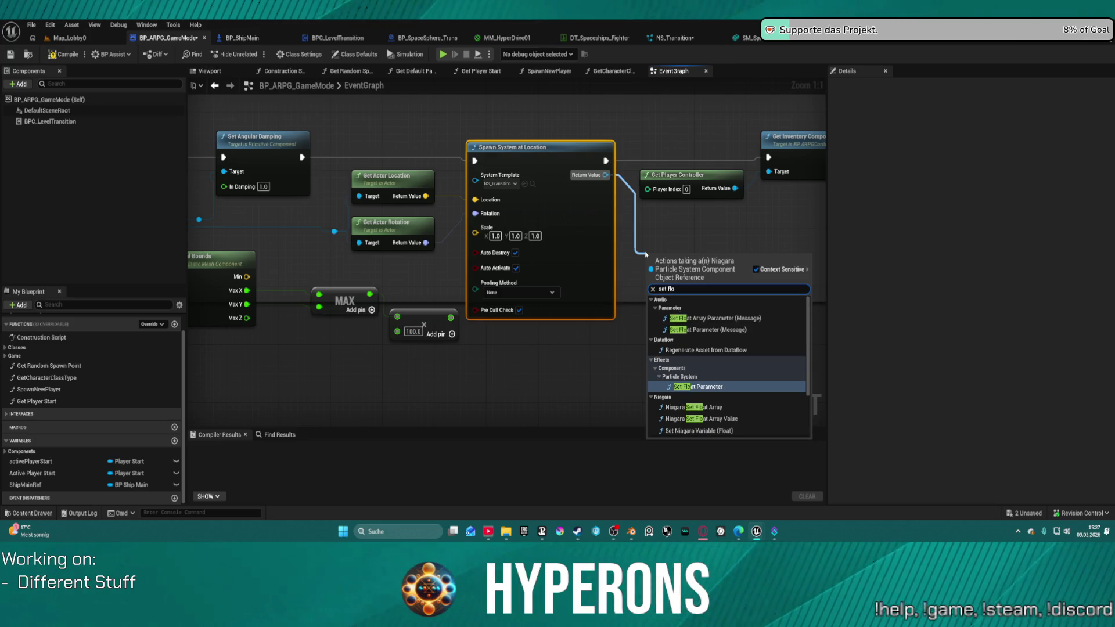
key("Return")
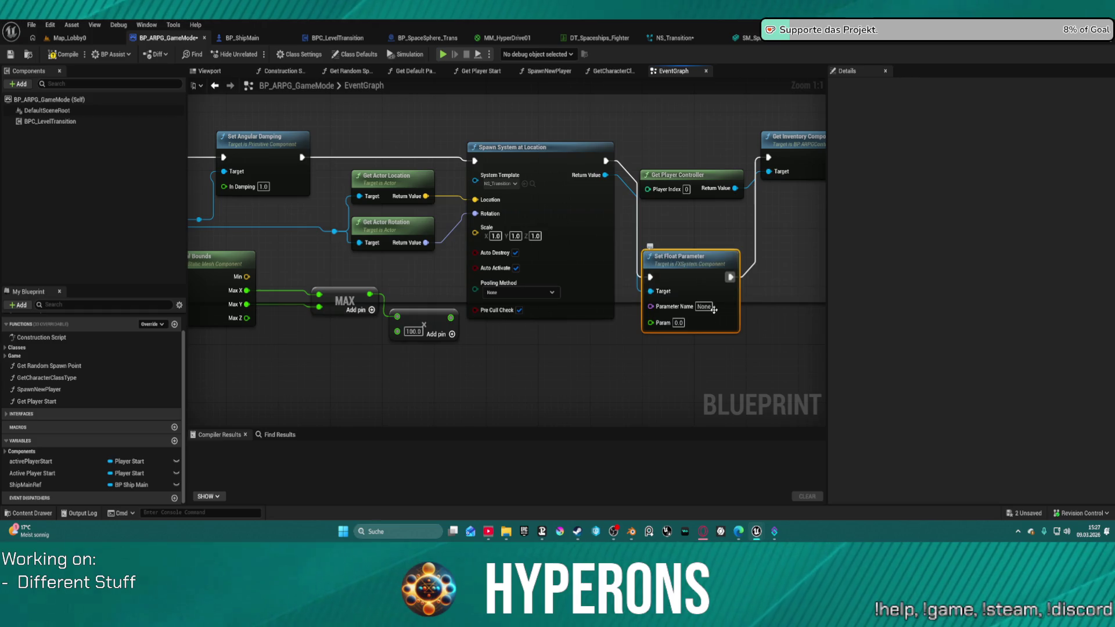
type("radius")
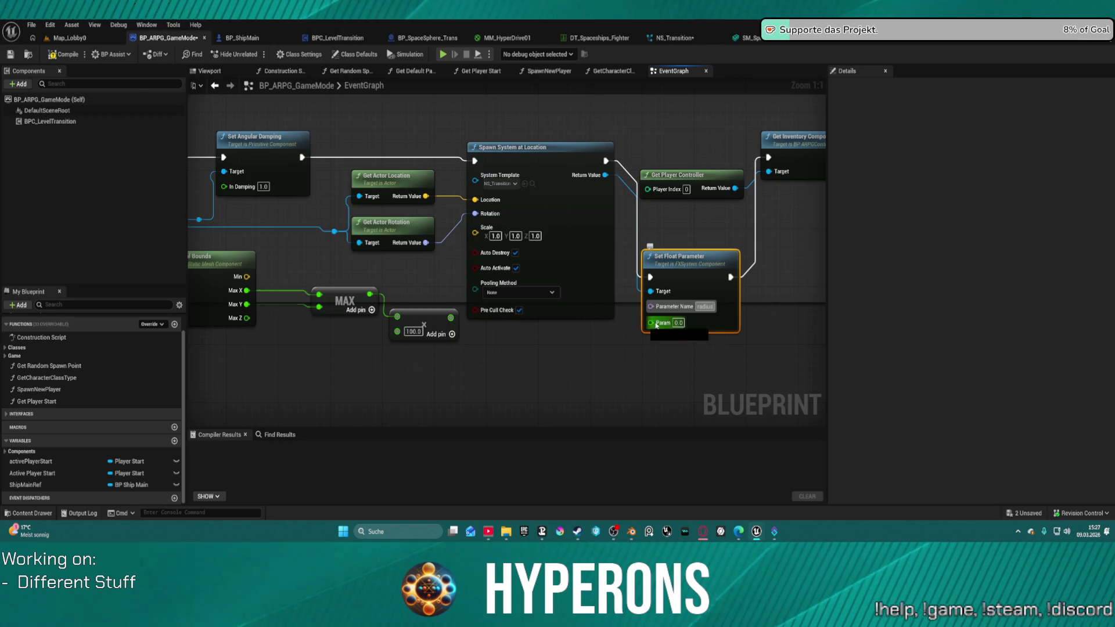
left_click(704, 306)
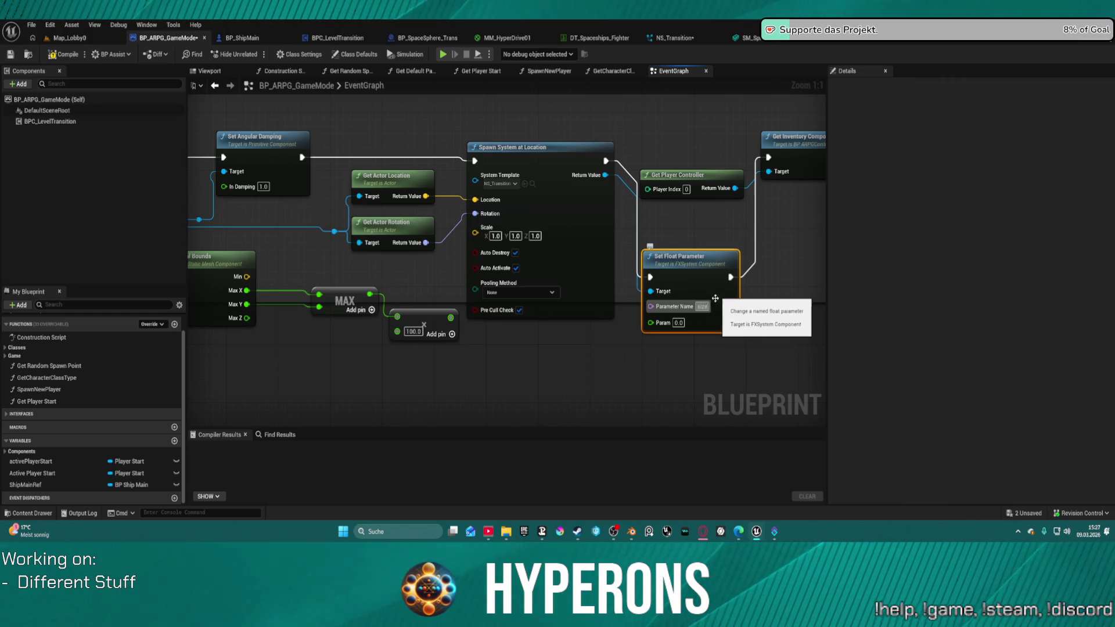
left_click(703, 306)
left_click(692, 316)
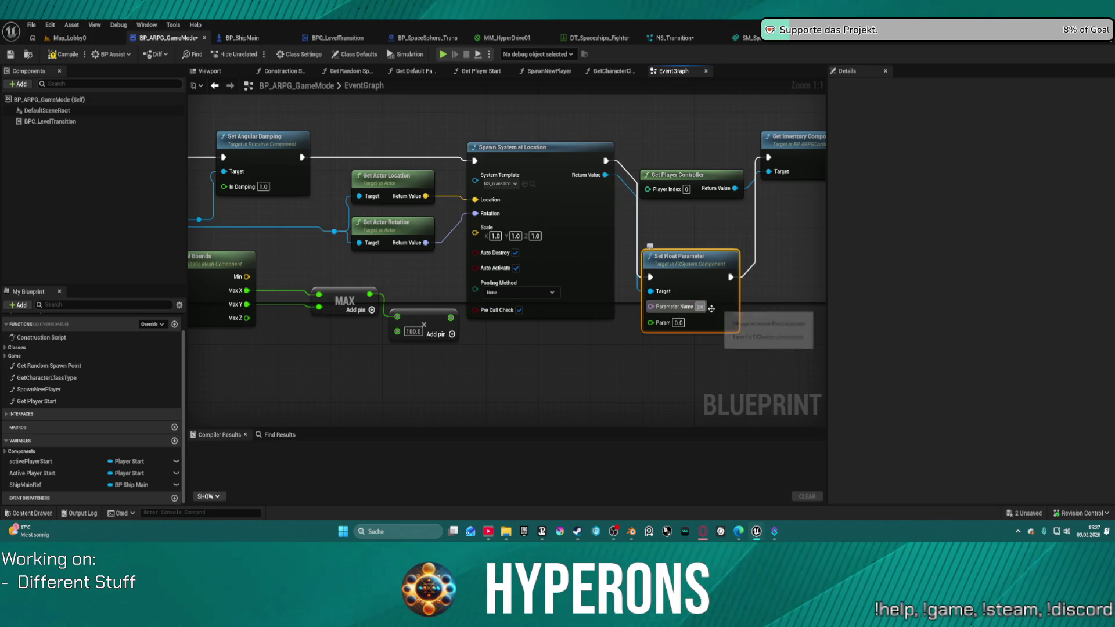
- Wire the bounds multiply result into Param and tidy the MAX and Multiply node layout
mouse_move(651, 330)
left_mouse_down()
mouse_move(499, 337)
mouse_move(451, 318)
left_mouse_up()
left_click(569, 254)
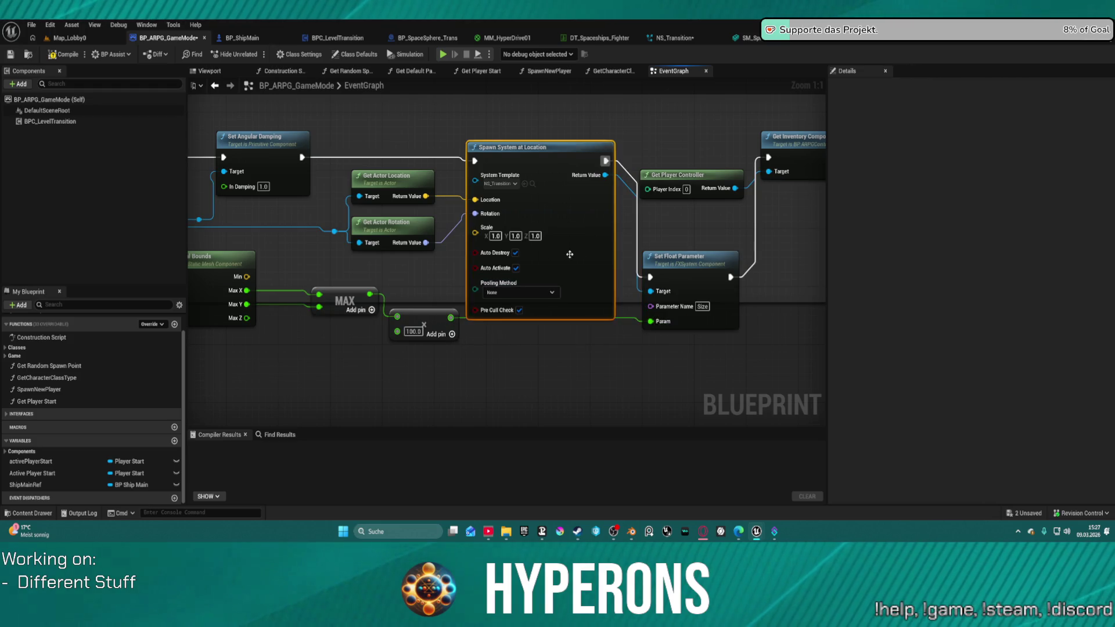
key("ctrl+z")
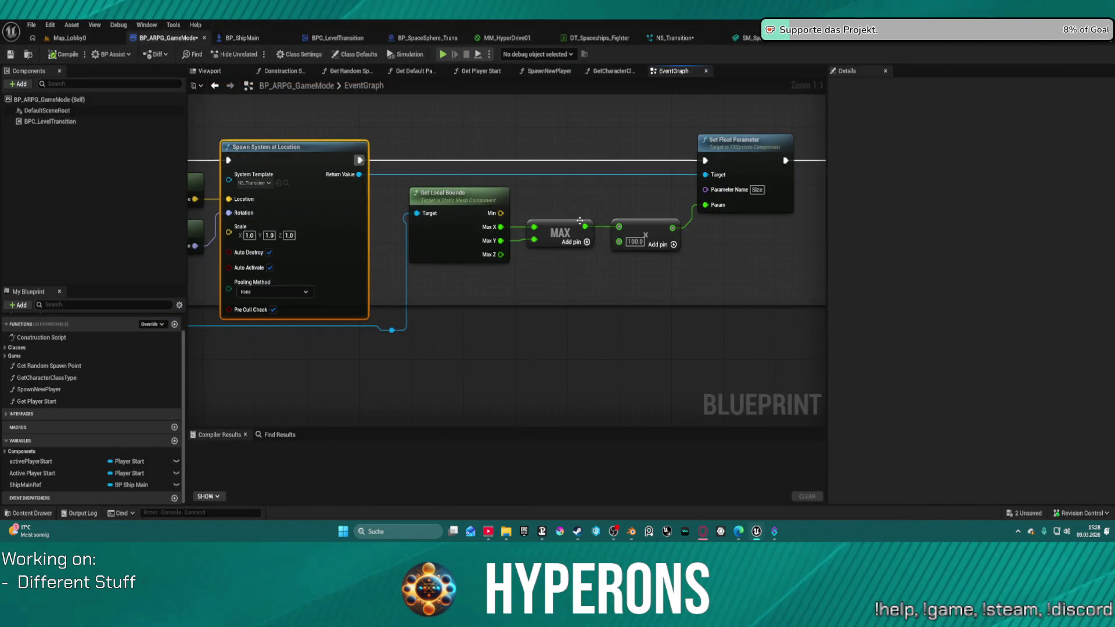
left_click_drag(584, 227, 620, 227)
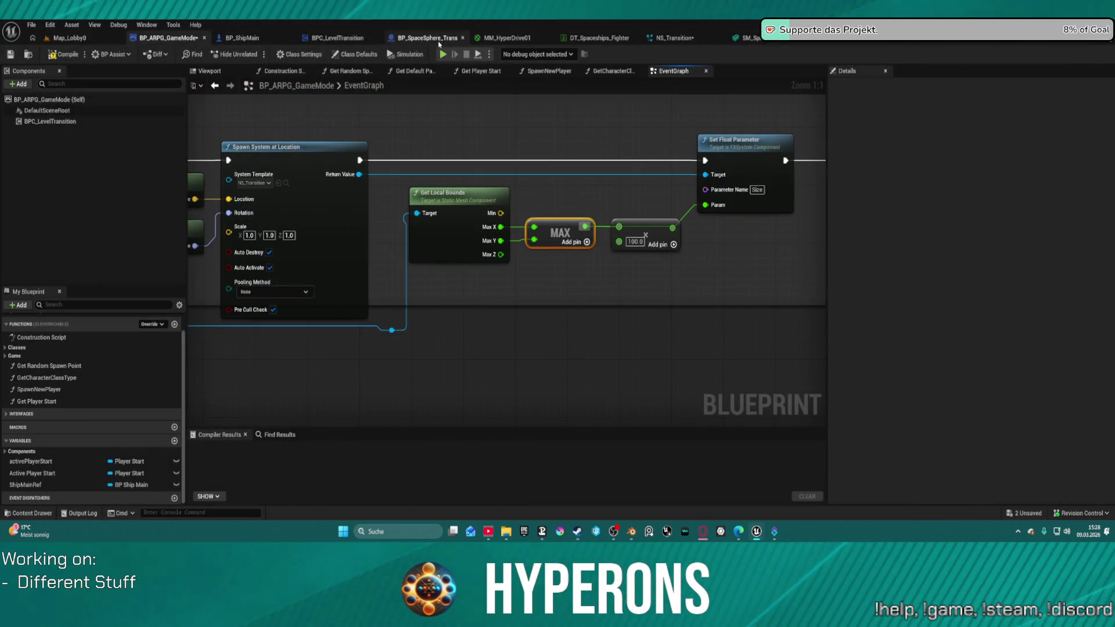
left_click(644, 231)
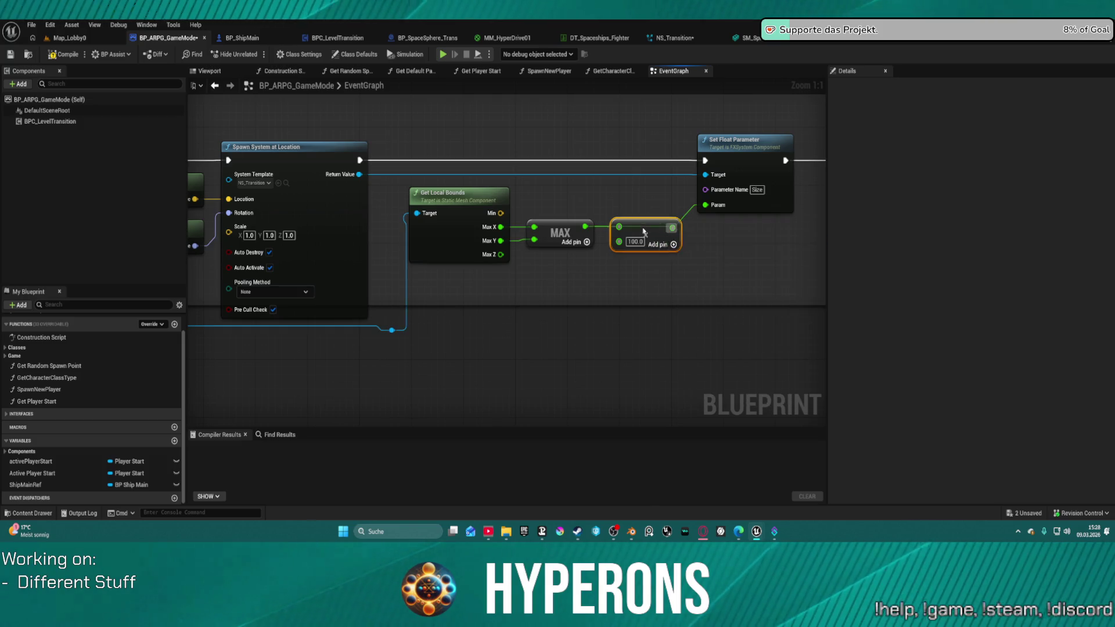
left_click_drag(644, 231, 645, 263)
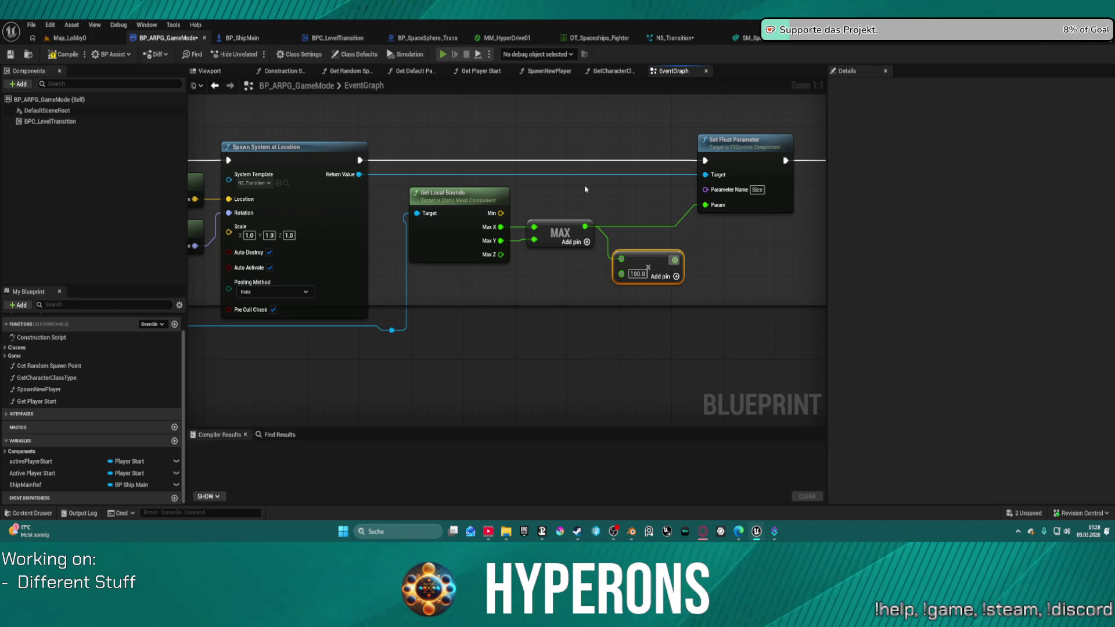
- Launch the standalone game and pick the first character in Character Selection
key("alt+p")
left_click(96, 273)
left_click(462, 218)
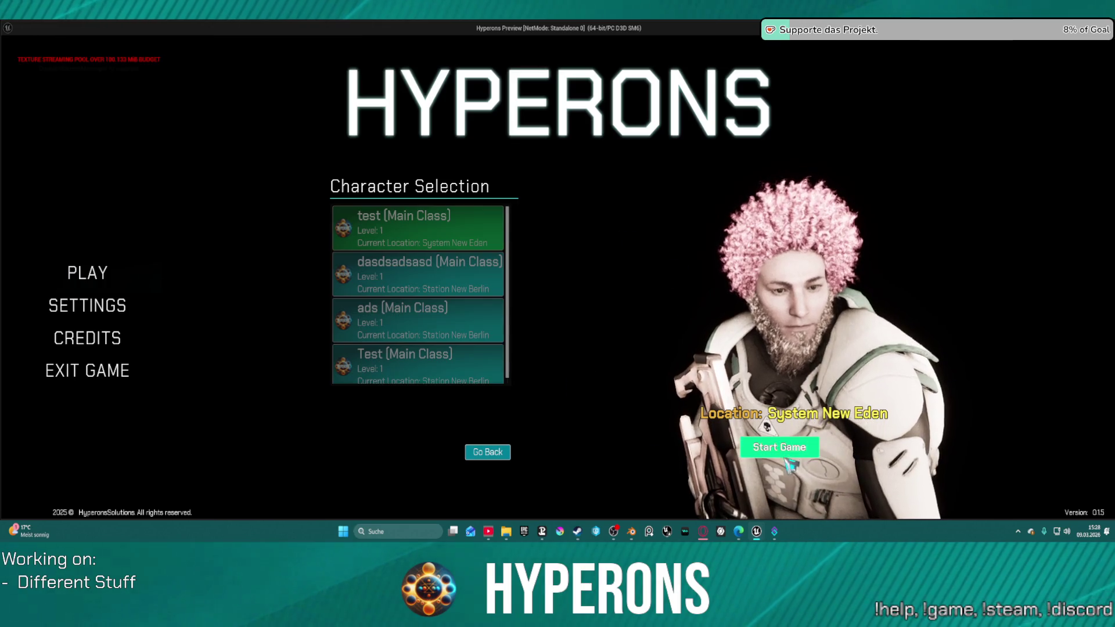
- Start the game, watch the transition effect around the ship in Pollux, then close the preview
left_click(822, 455)
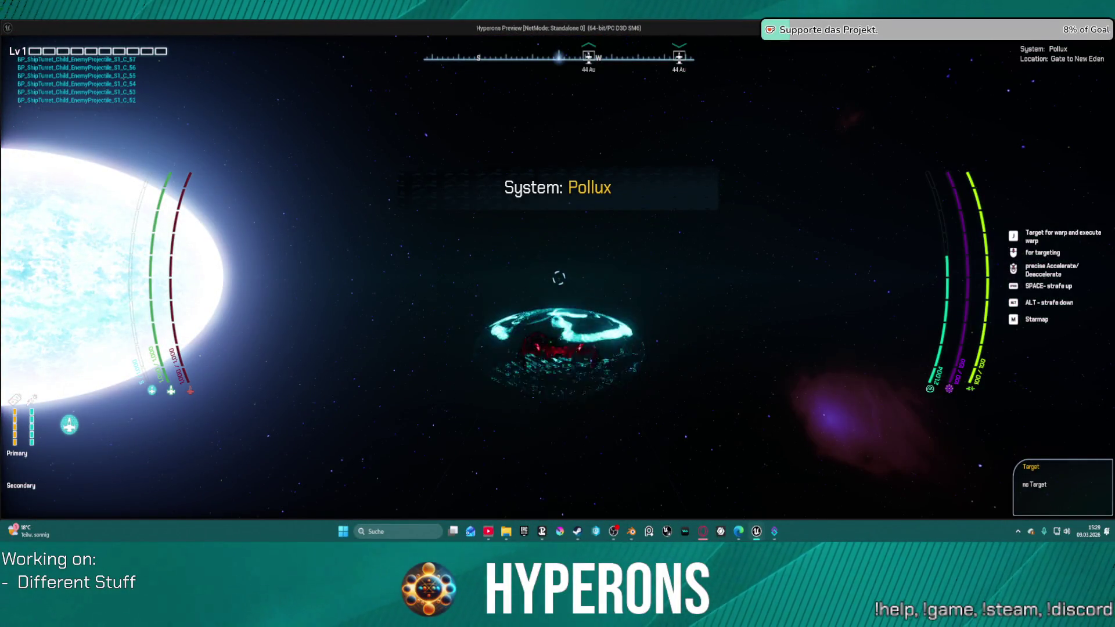
key("Escape")
- Delete the Multiply-by-100.0 node and drag a new connection out of MAX's output
left_click_drag(692, 235, 1060, 230)
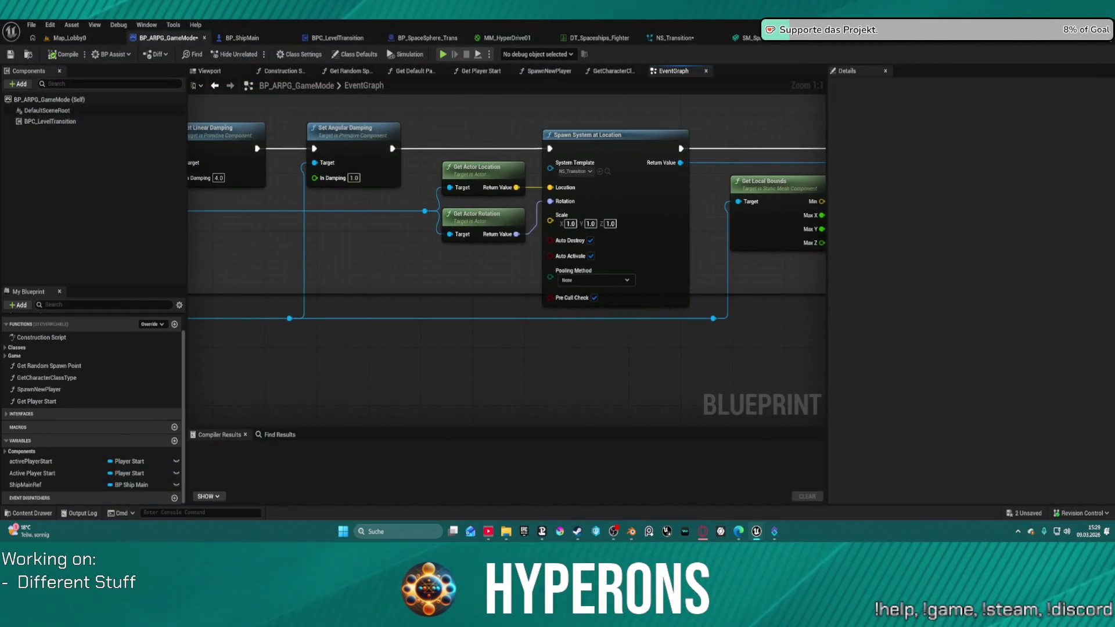
mouse_move(384, 256)
left_mouse_down()
mouse_move(212, 257)
mouse_move(824, 249)
mouse_move(485, 285)
mouse_move(589, 299)
left_mouse_up()
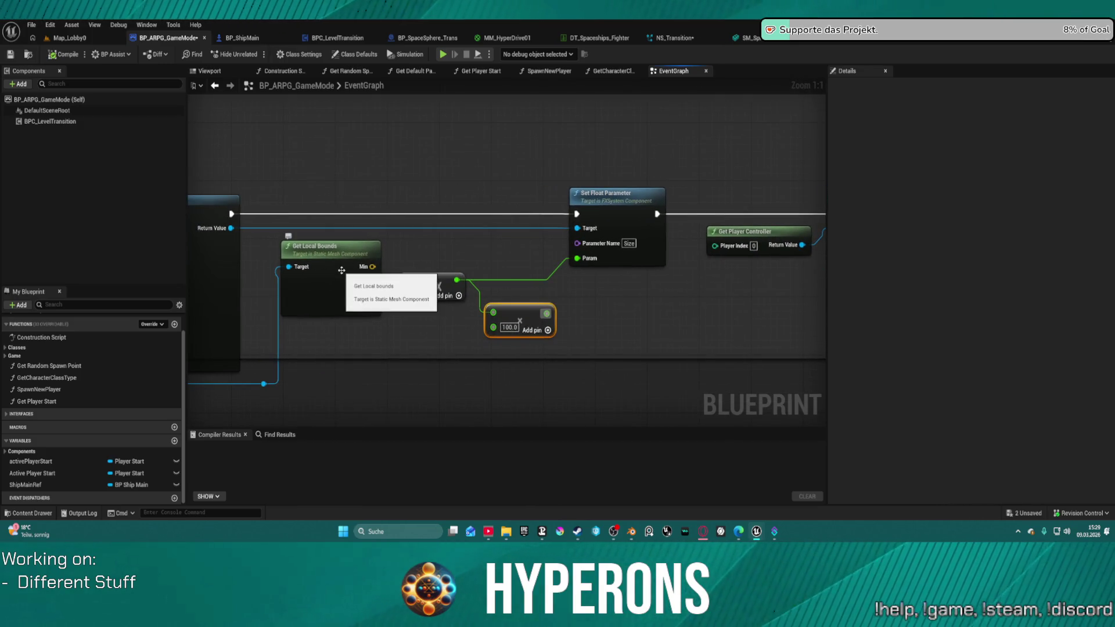
left_click_drag(342, 269, 424, 255)
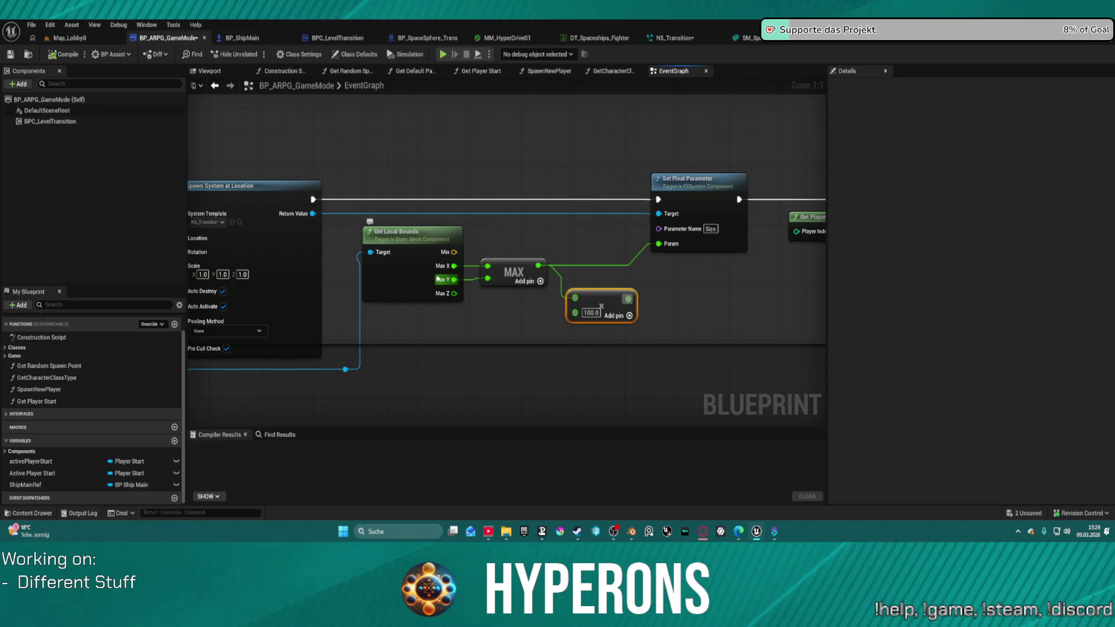
mouse_move(428, 281)
left_mouse_down()
mouse_move(538, 272)
mouse_move(513, 292)
left_mouse_up()
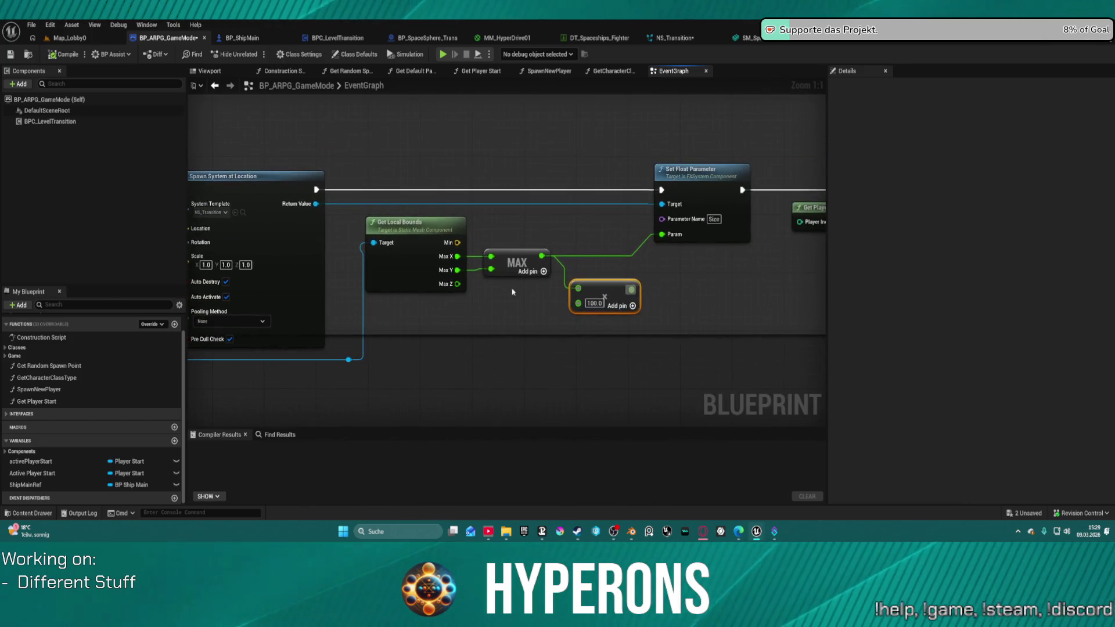
left_click(594, 303)
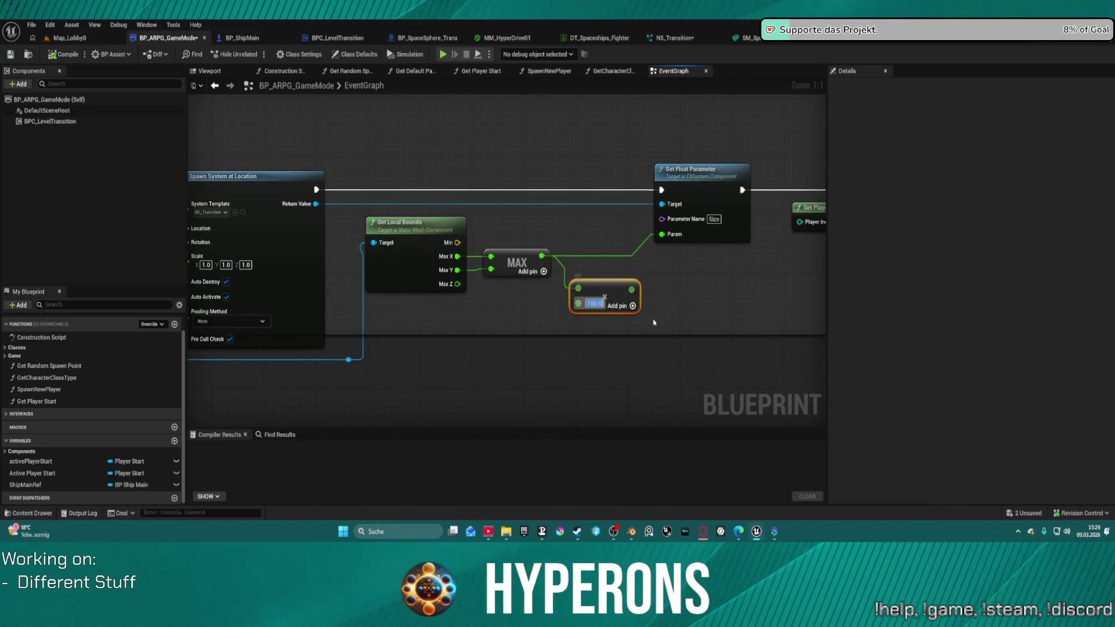
key("BackSpace")
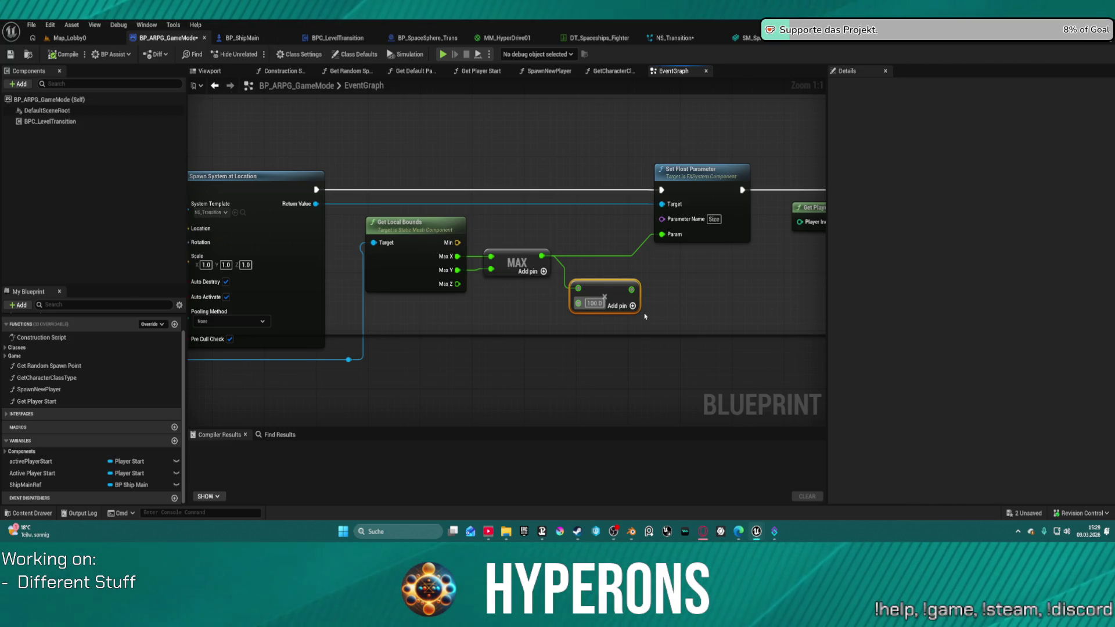
key("Delete")
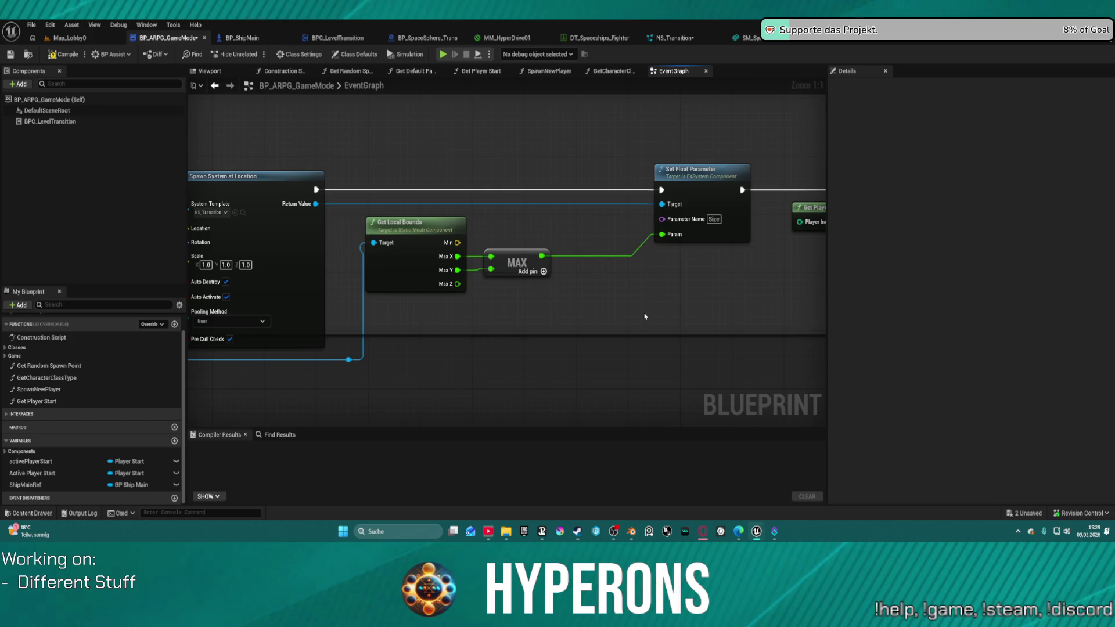
left_click_drag(542, 256, 624, 284)
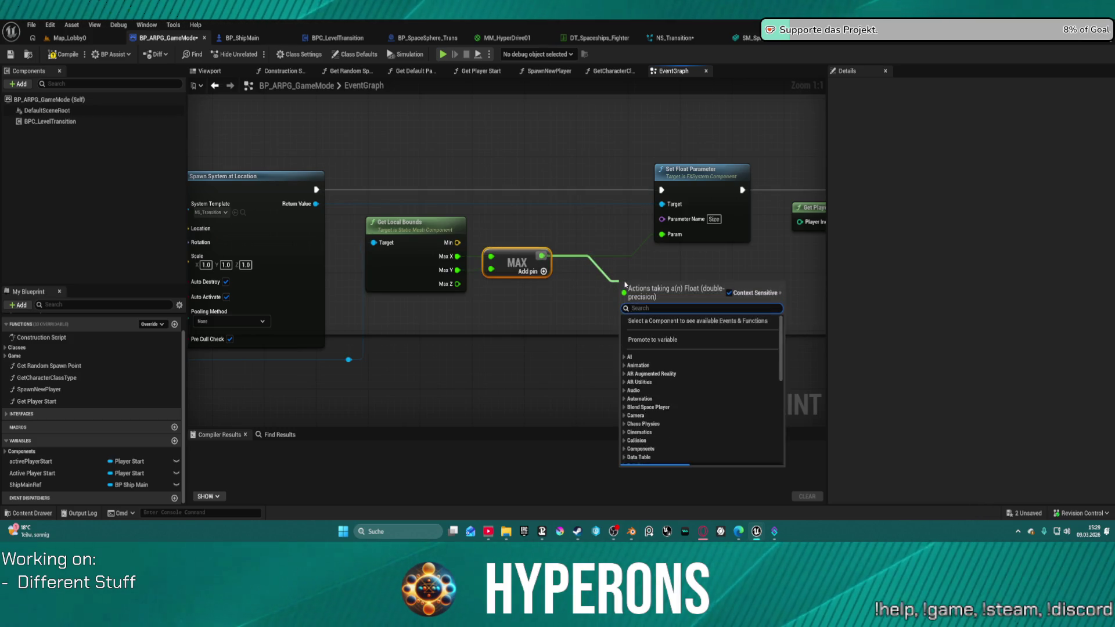
- Feed Max Y directly into a new Multiply node, delete MAX, and set the multiplier to 0.2
type("multi")
key("Return")
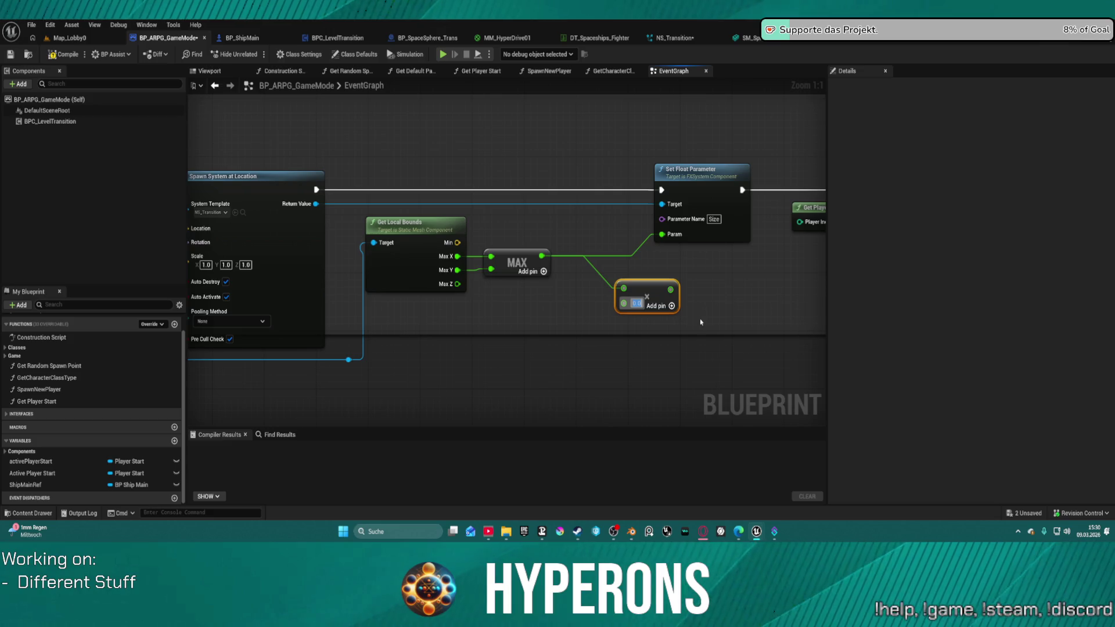
mouse_move(437, 235)
left_mouse_down()
mouse_move(871, 277)
mouse_move(986, 162)
mouse_move(1076, 140)
mouse_move(550, 195)
left_mouse_up()
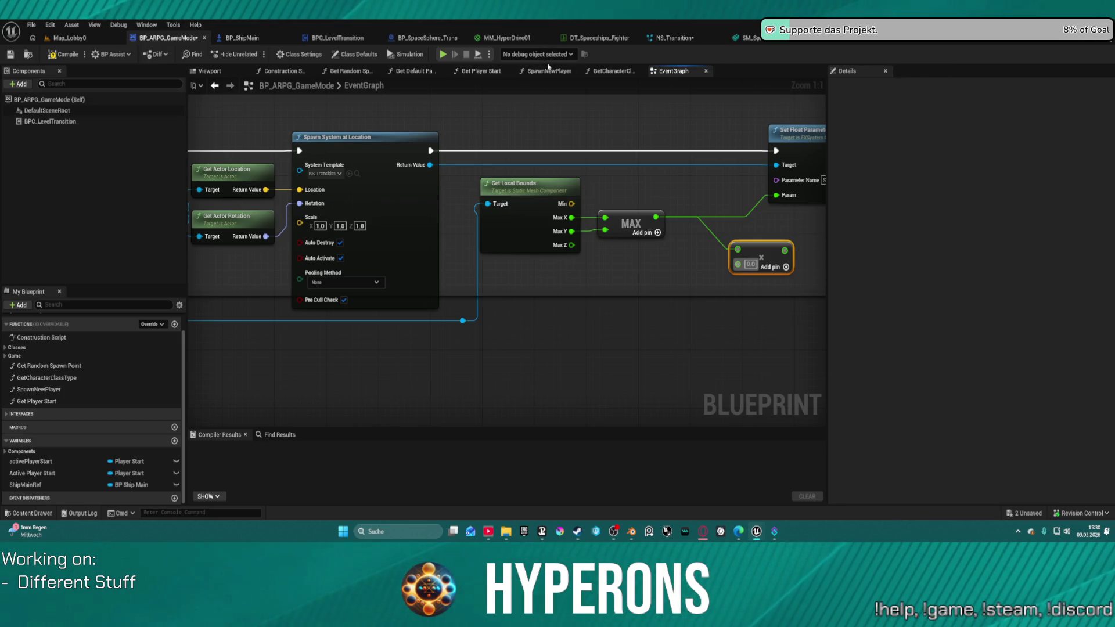
mouse_move(721, 208)
left_mouse_down()
mouse_move(556, 218)
mouse_move(540, 257)
mouse_move(535, 241)
left_mouse_up()
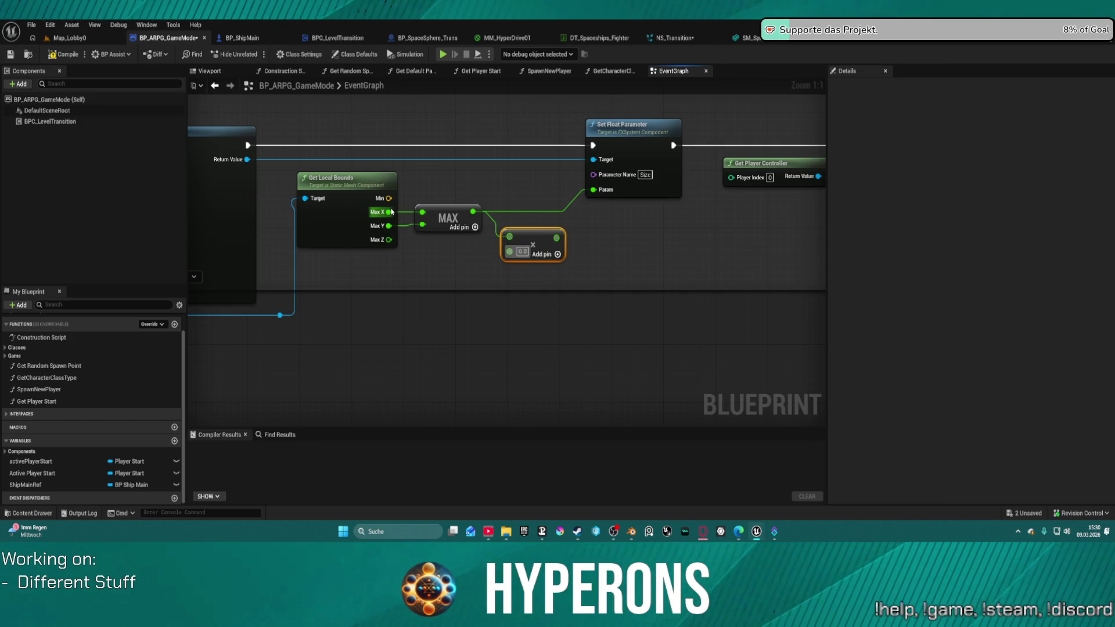
left_click_drag(389, 226, 508, 237)
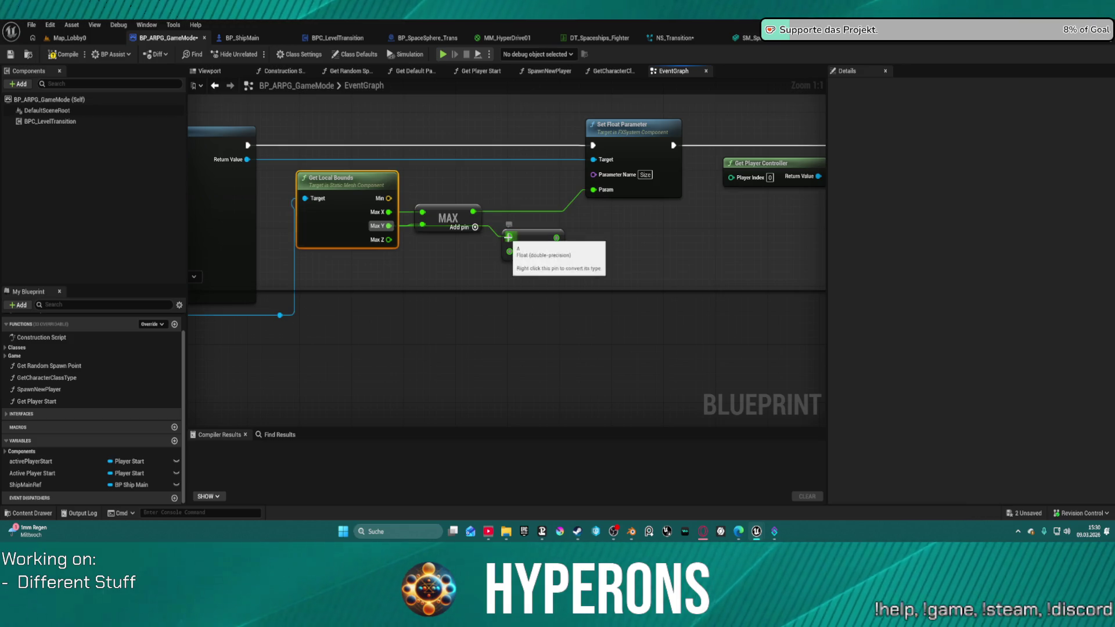
left_click(443, 215)
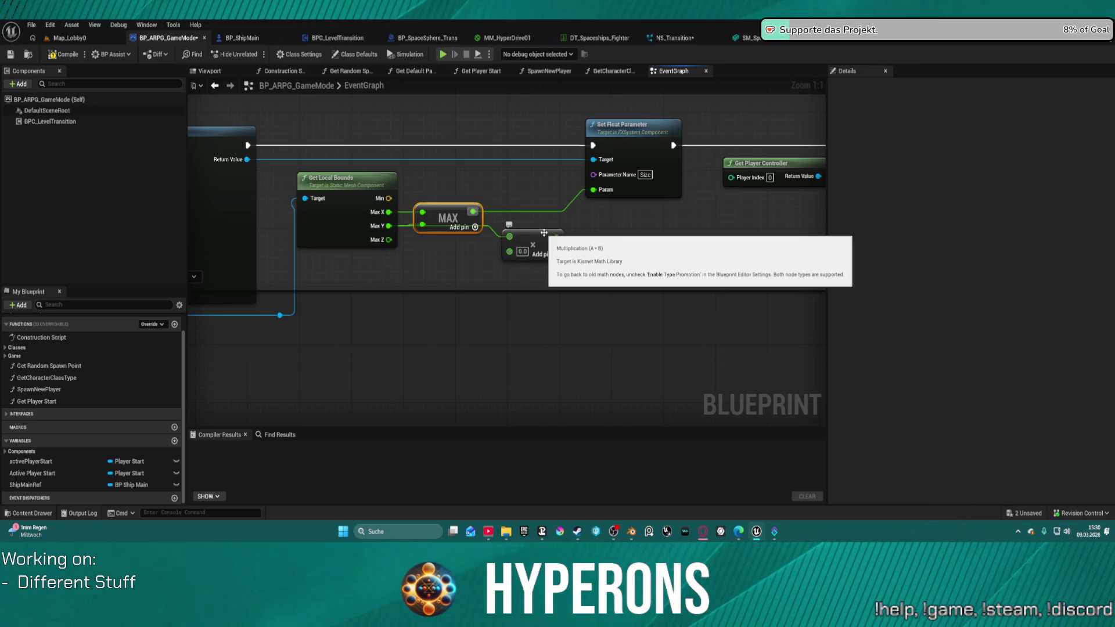
key("Delete")
mouse_move(525, 241)
left_mouse_down()
mouse_move(472, 203)
mouse_move(453, 217)
mouse_move(590, 188)
mouse_move(517, 220)
mouse_move(593, 190)
left_mouse_up()
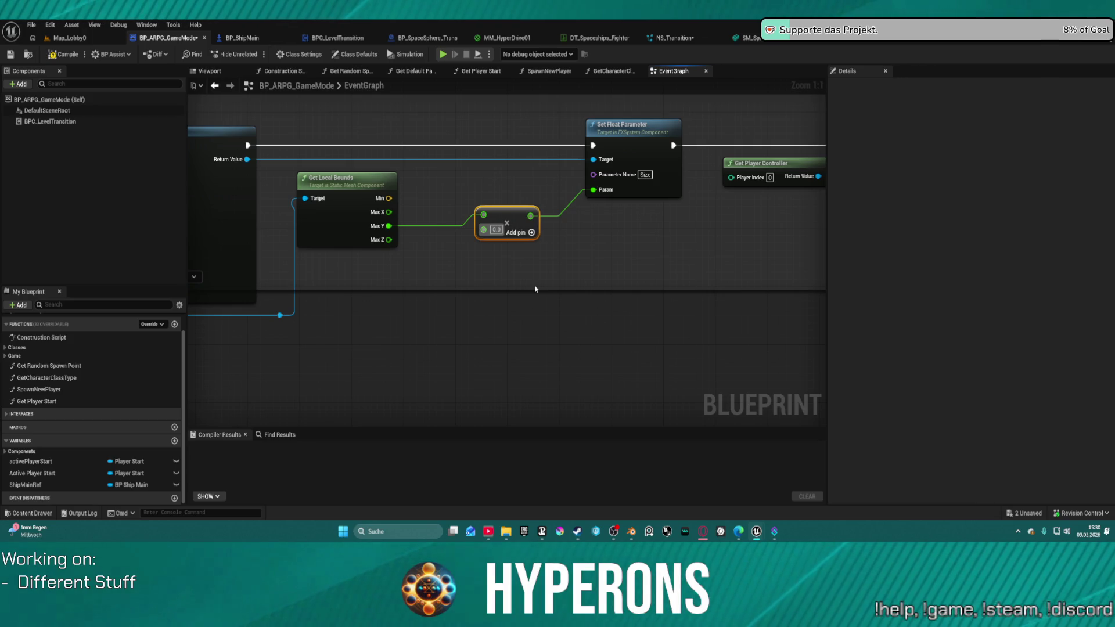
left_click(502, 229)
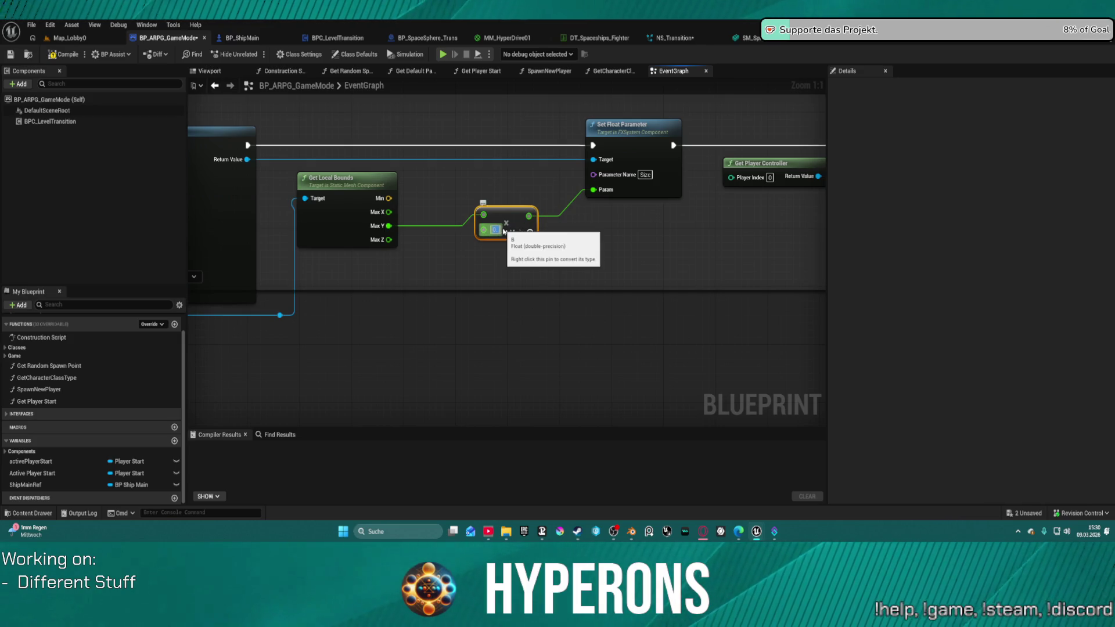
type("0.2")
key("Return")
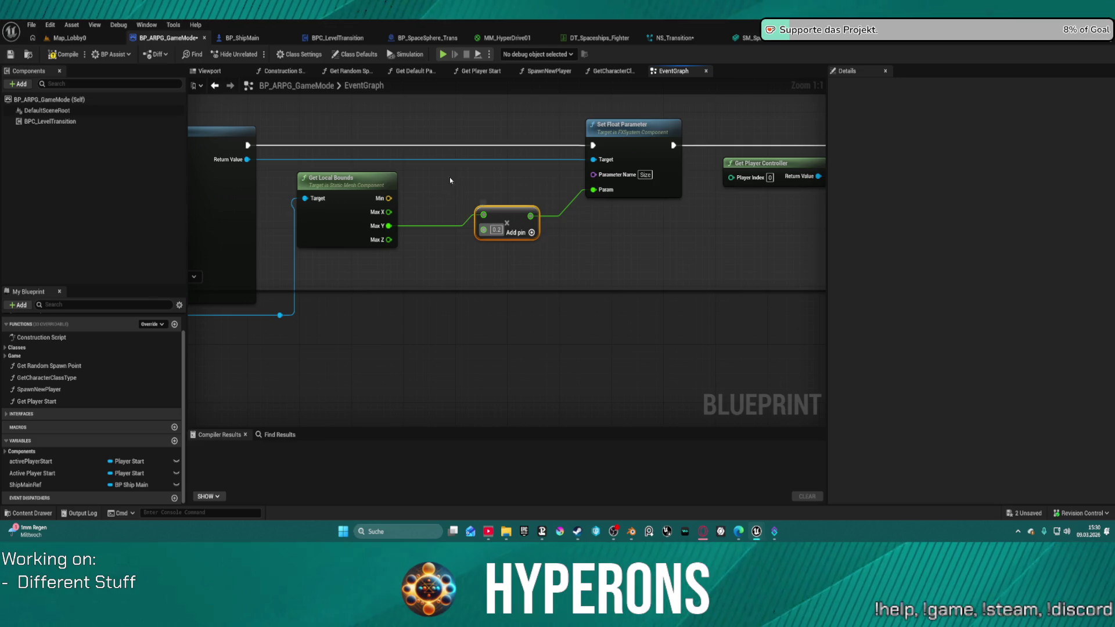
- Run the standalone game, fly toward the gate to watch the shockwave, then stop the simulation
left_click(442, 55)
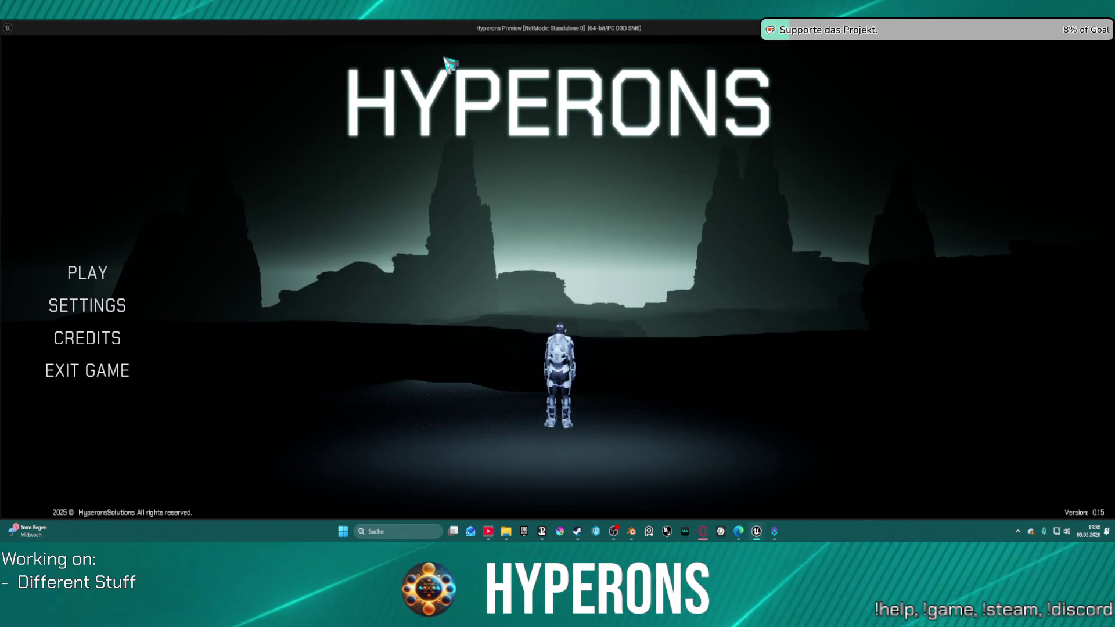
left_click(87, 273)
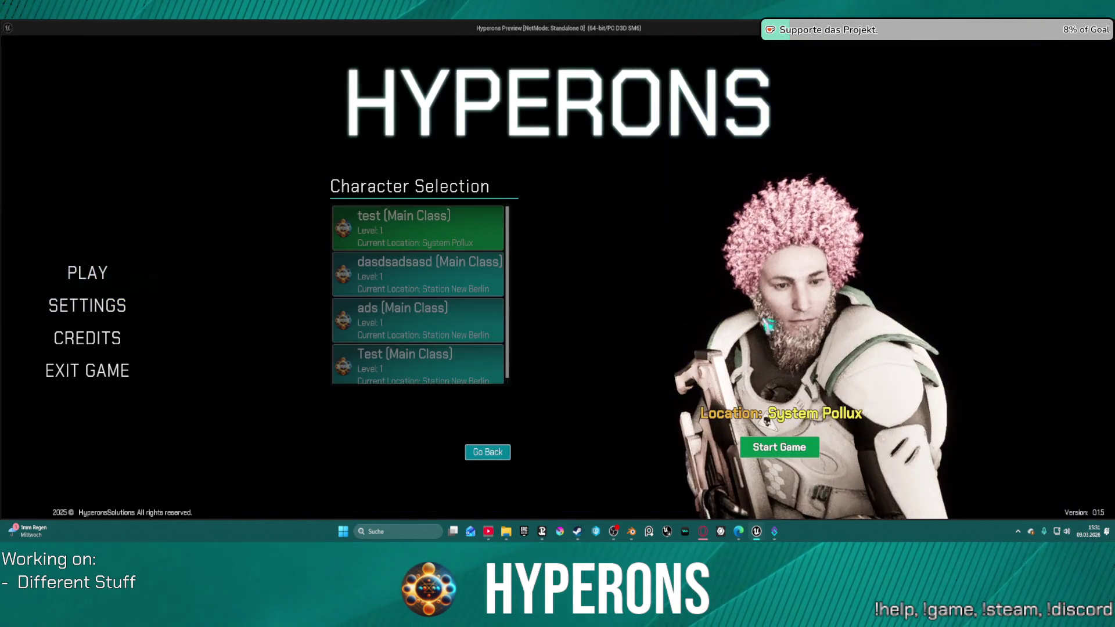
left_click(780, 447)
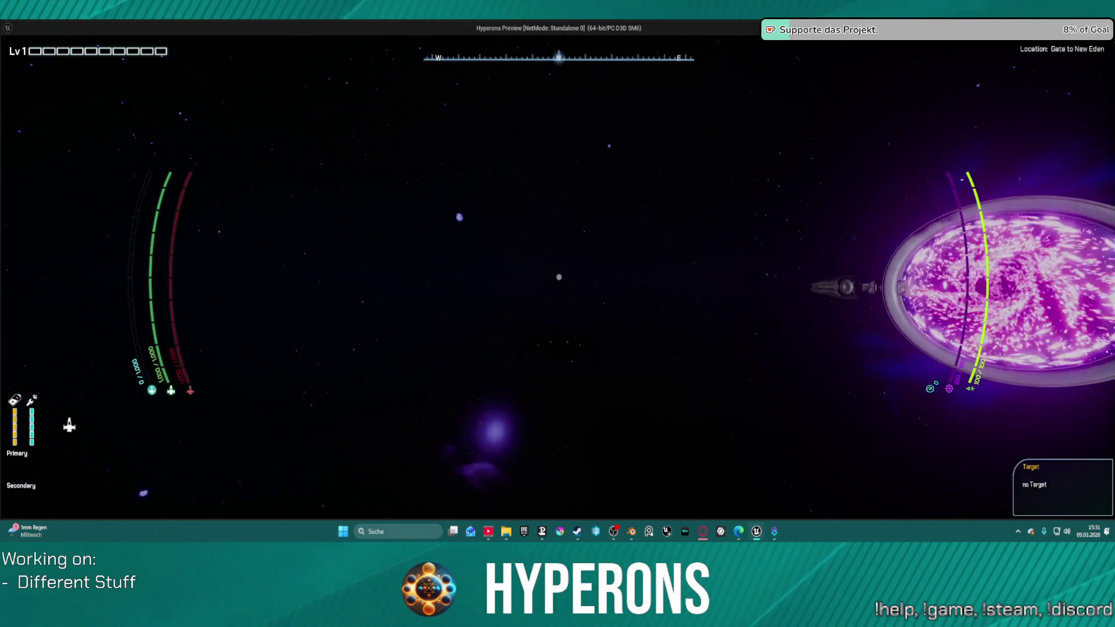
key("w")
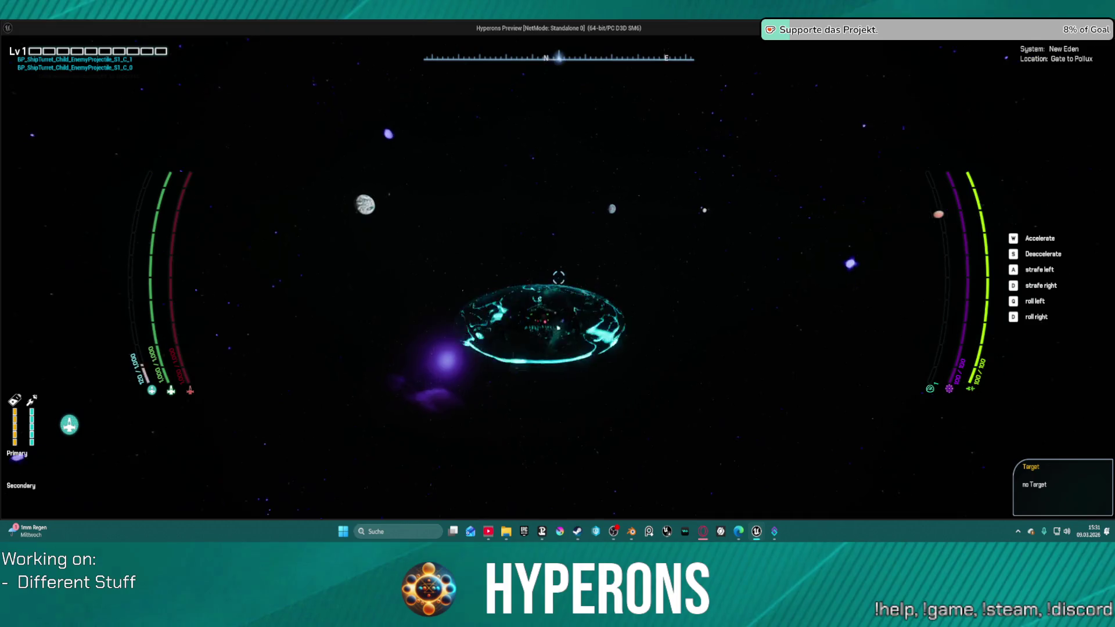
key("alt+Tab")
key("Escape")
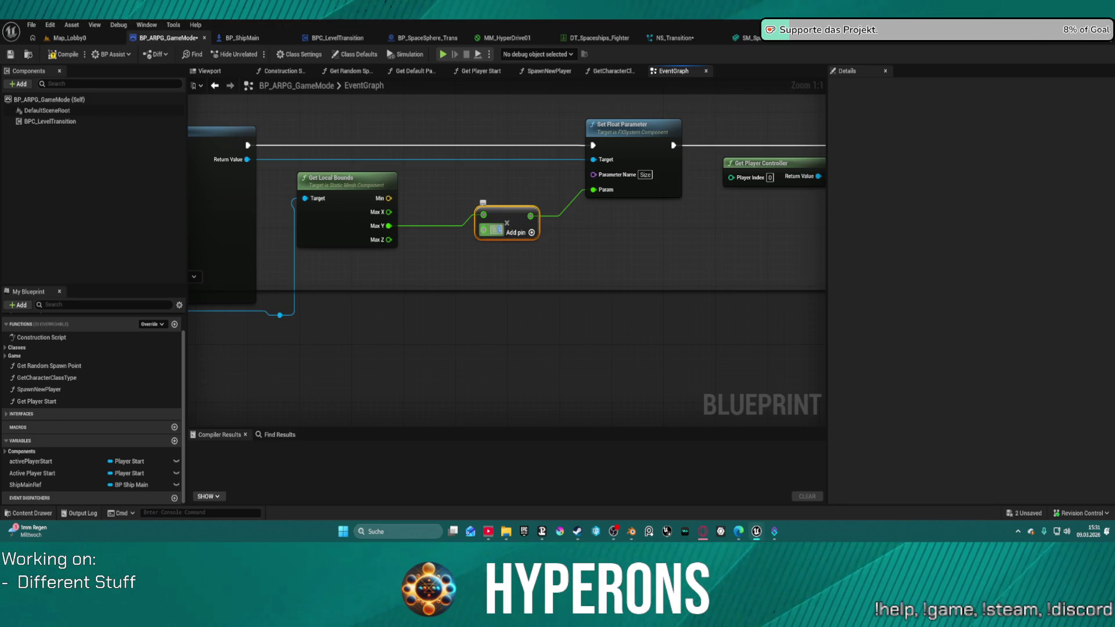
- Commit the 0.2 bounds factor, set NS_Transition's Radius to 25.0, and return to Map_Lobby0
type("0.2")
key("Return")
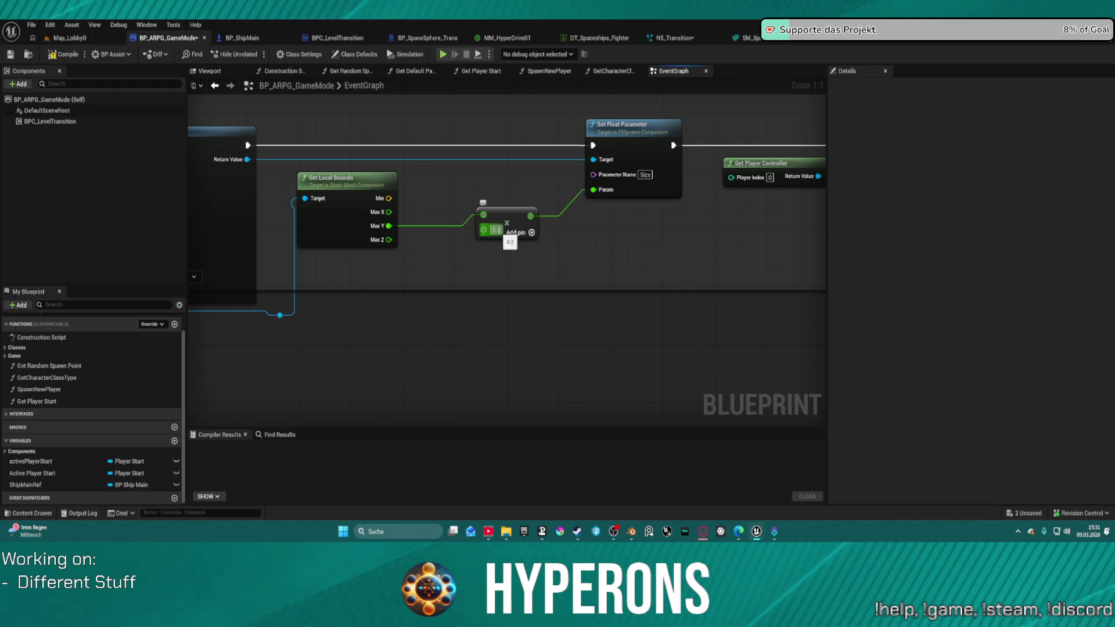
left_click(755, 39)
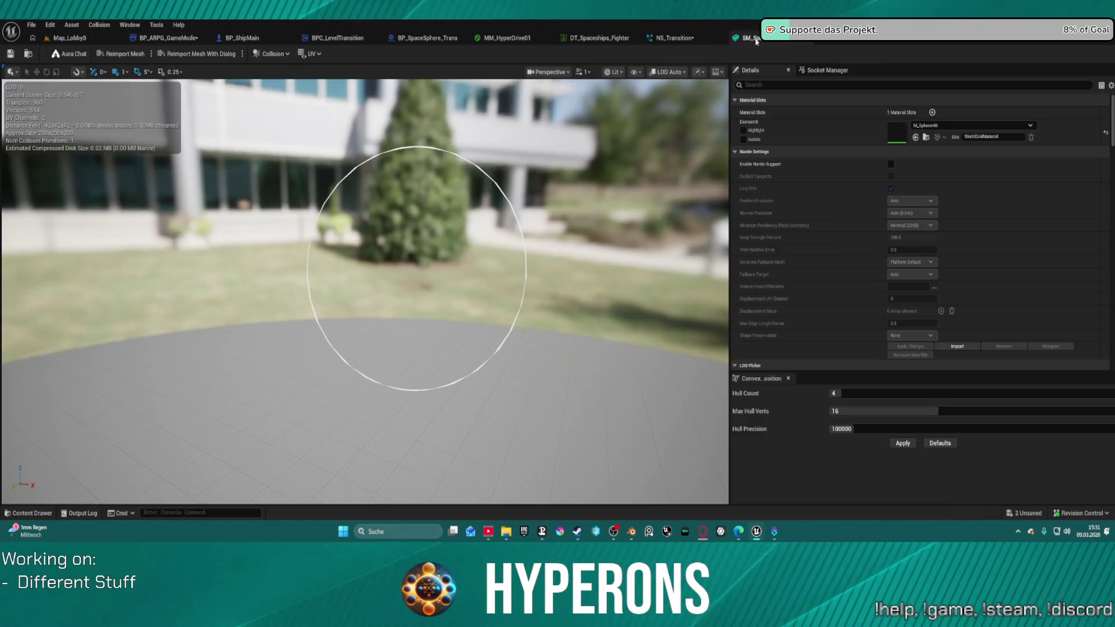
left_click(673, 38)
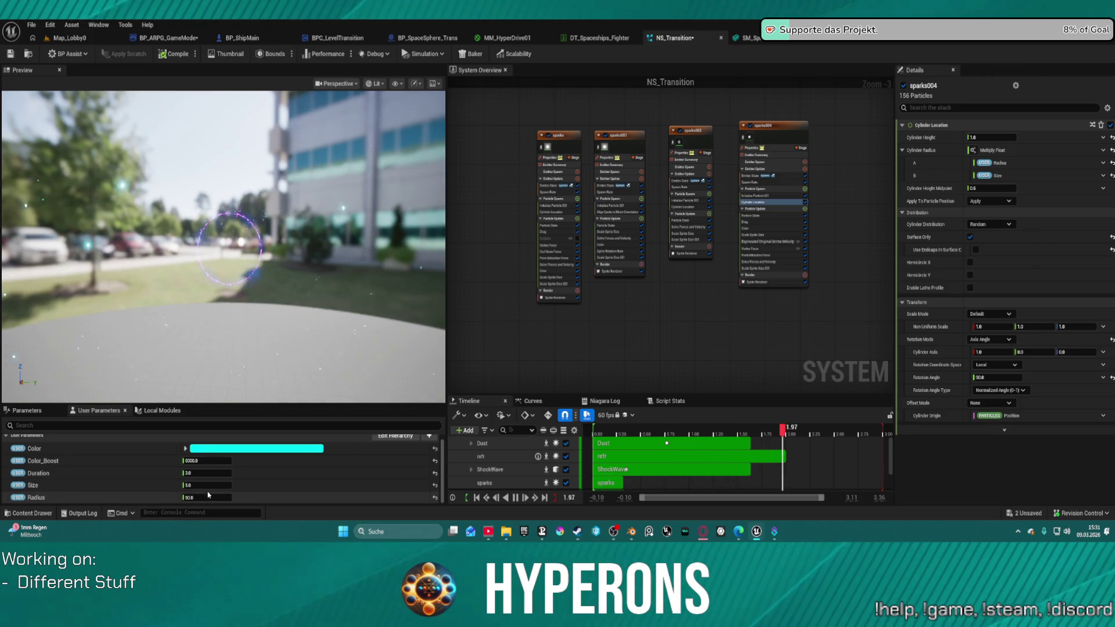
left_click(207, 498)
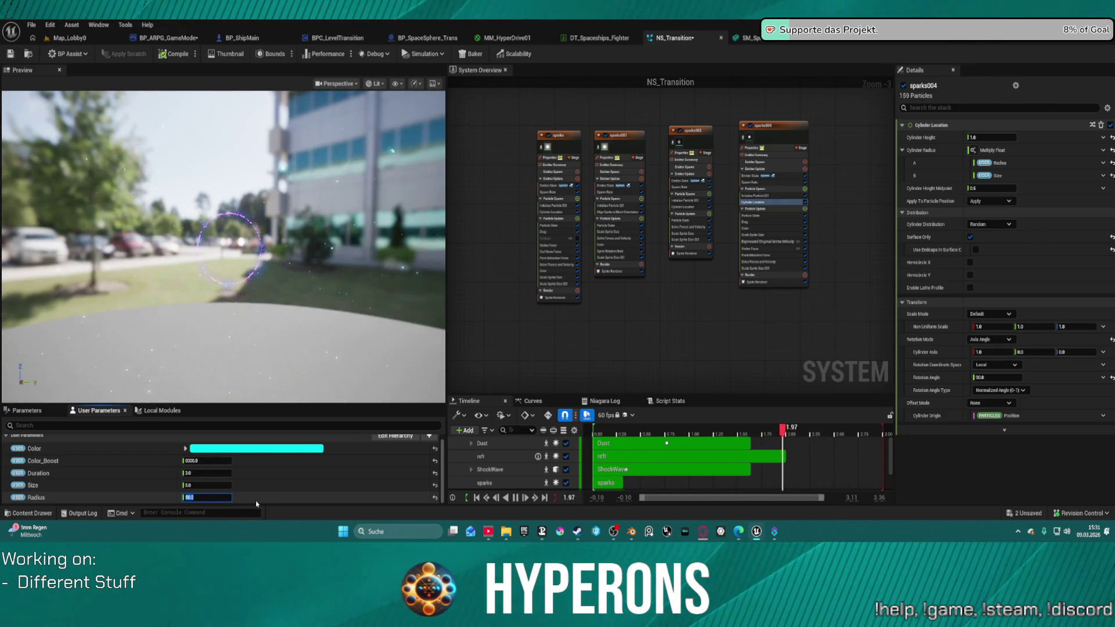
type("4")
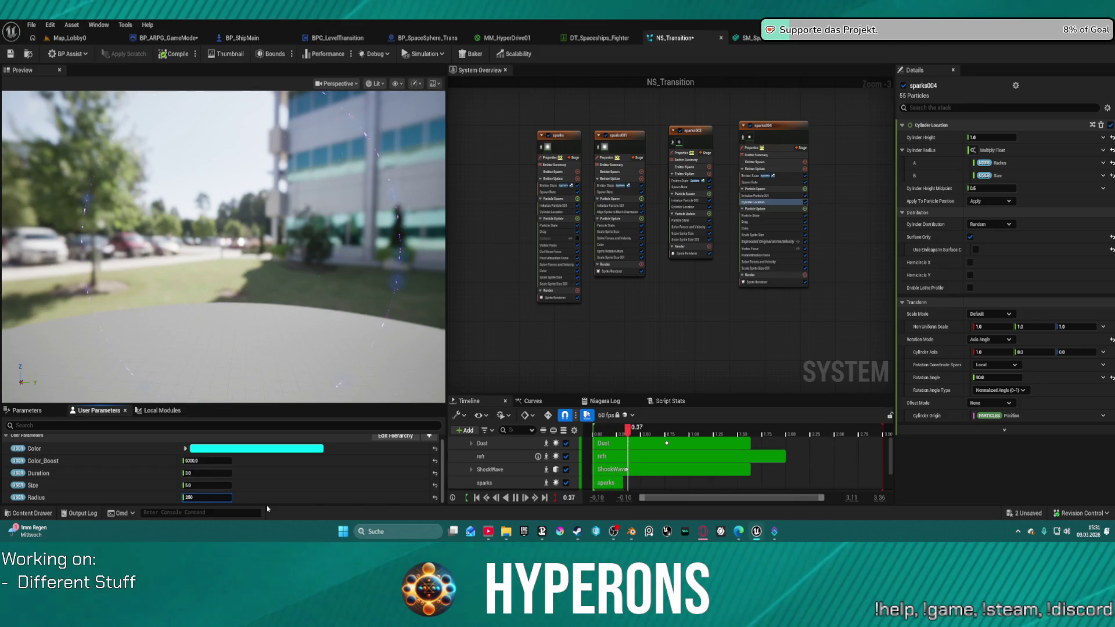
key("Return")
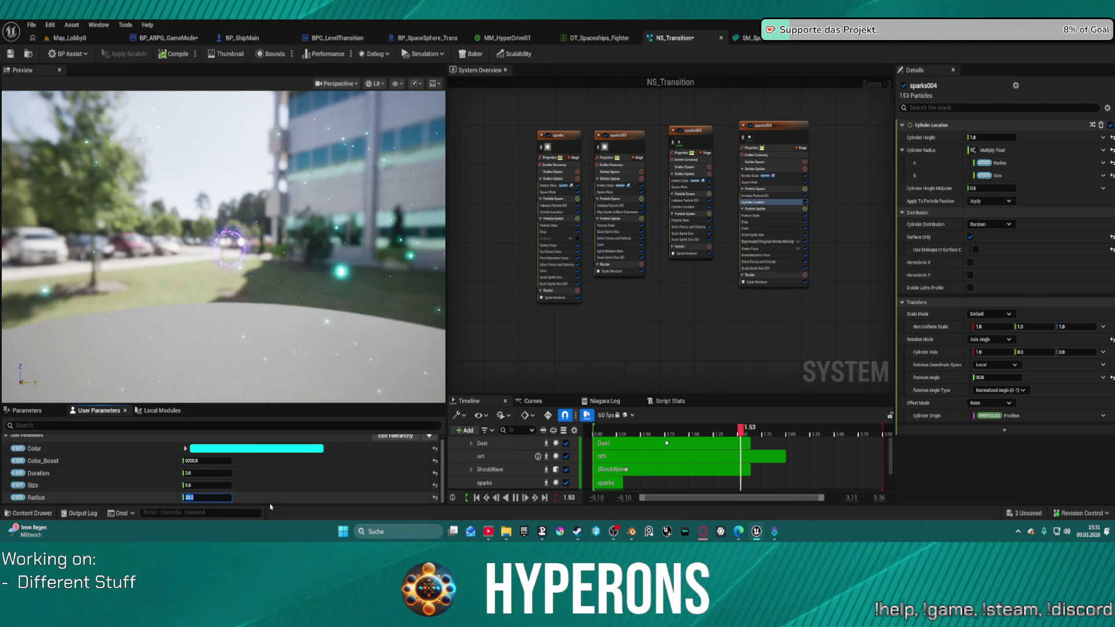
key("ctrl+Tab")
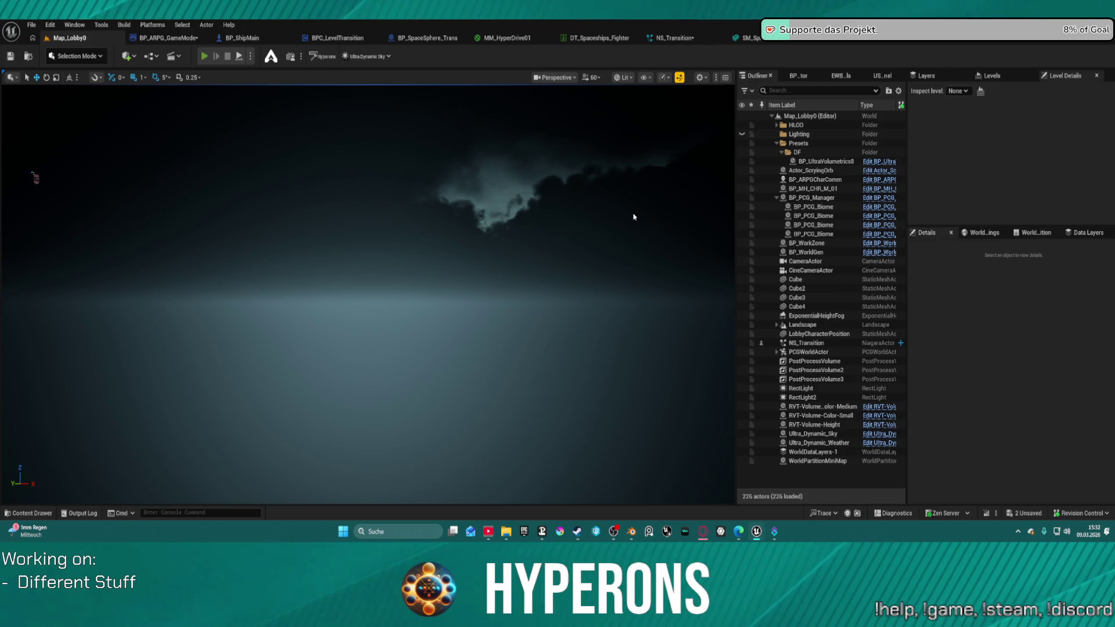
key("alt+p")
left_click(73, 290)
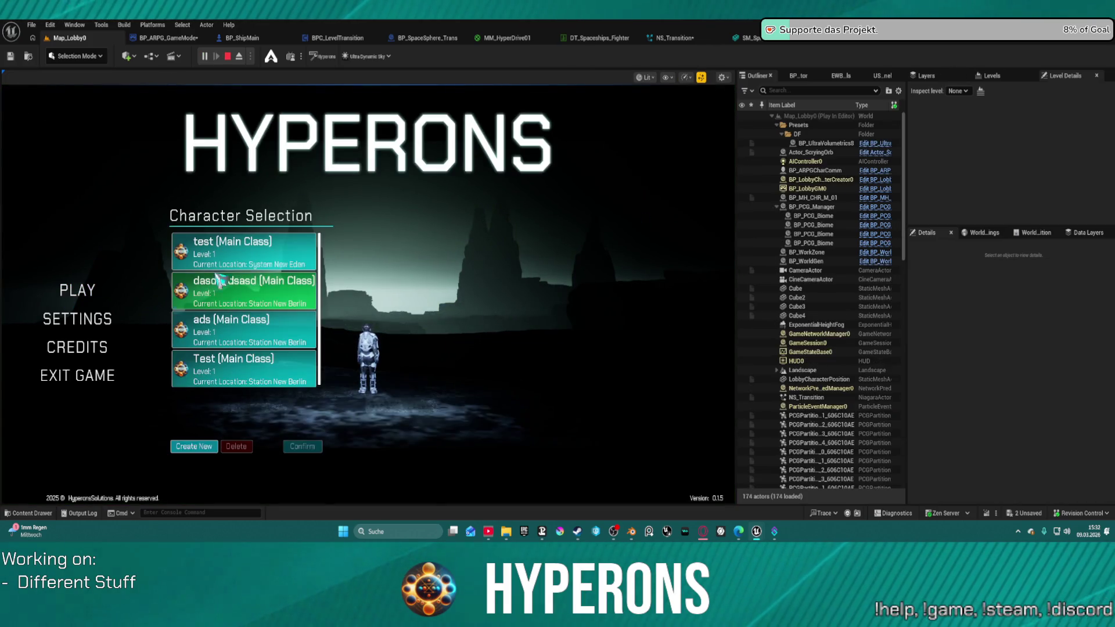
left_click(302, 446)
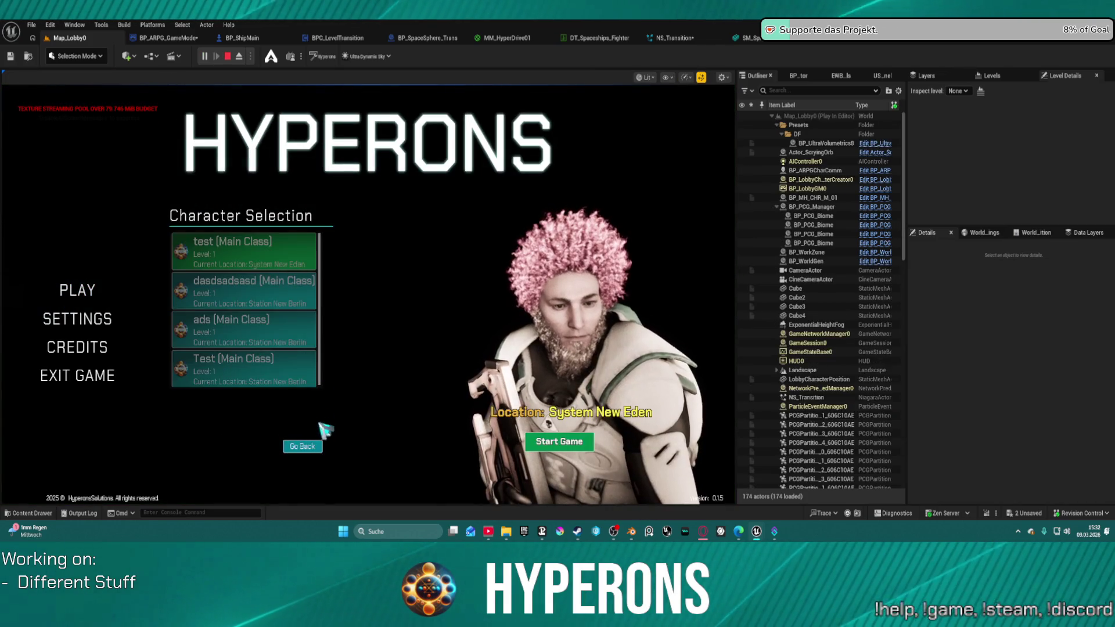
left_click(561, 443)
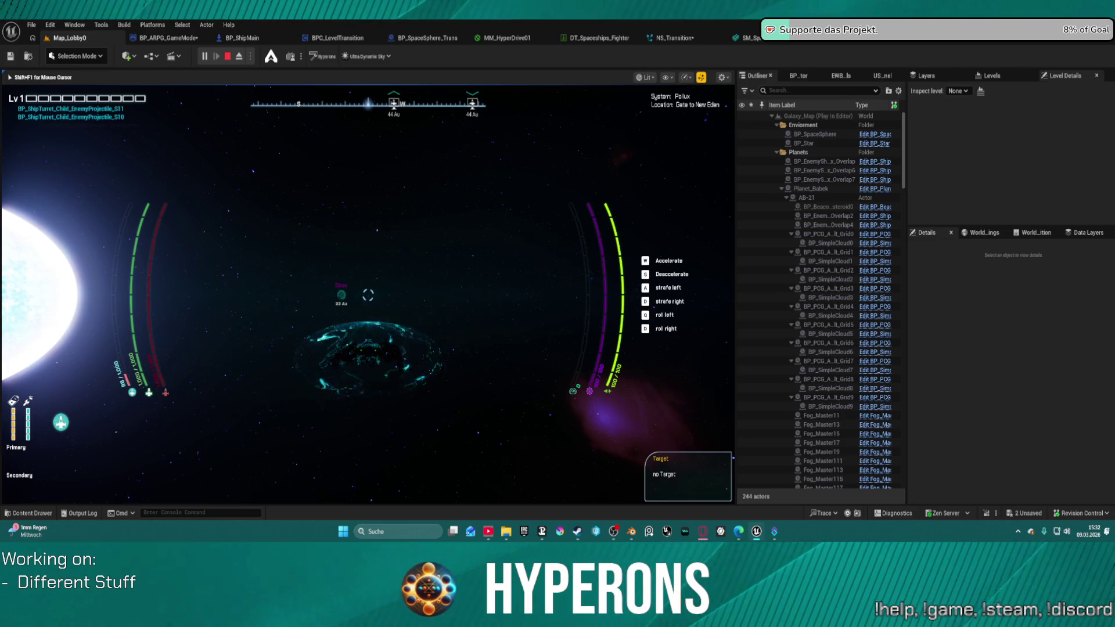
key("Escape")
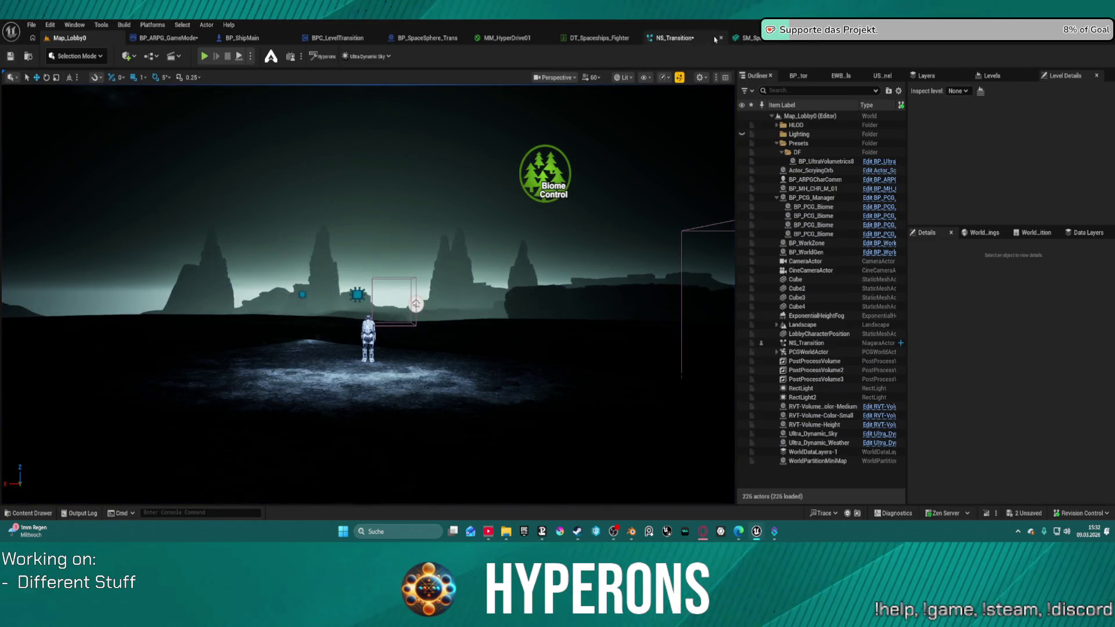
- Set the NS_Transition Size user parameter to 7.0
left_click(752, 37)
left_click(667, 39)
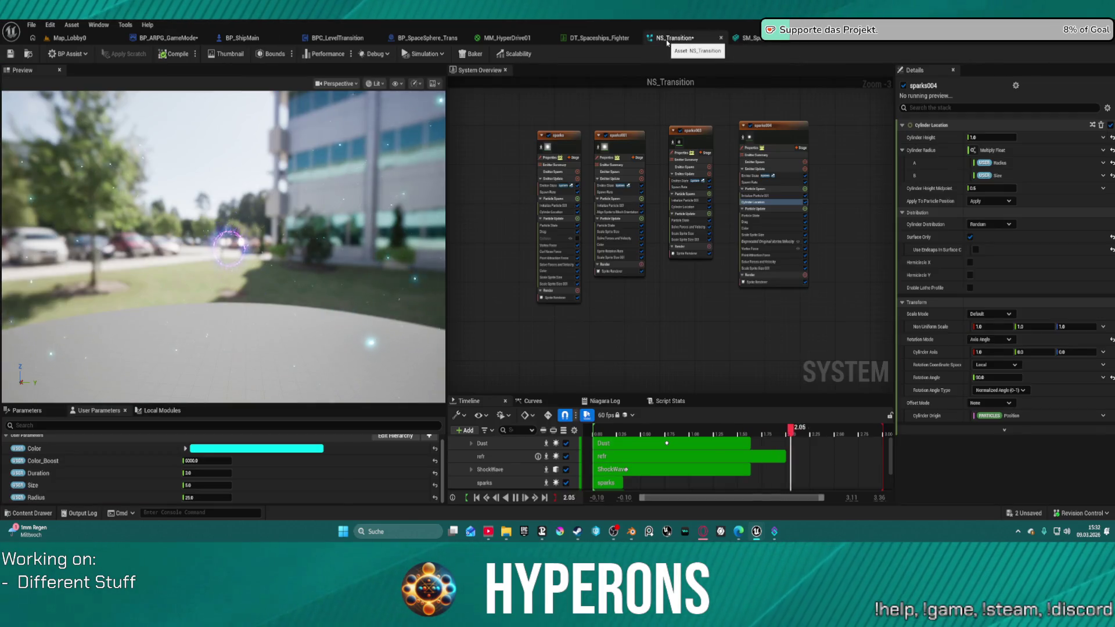
left_click(209, 484)
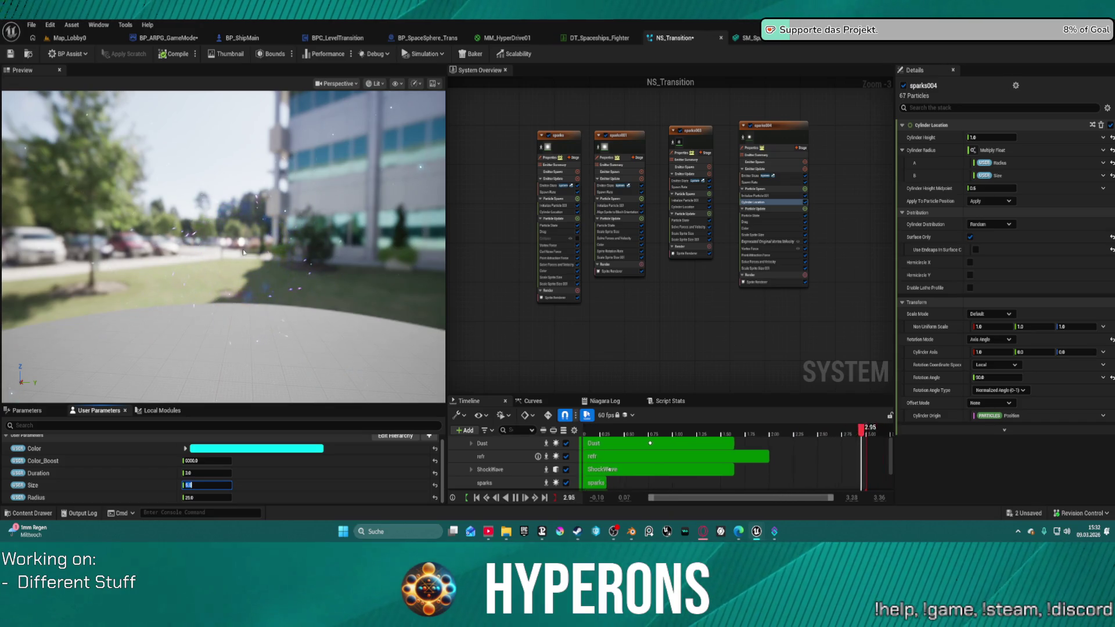
type("7")
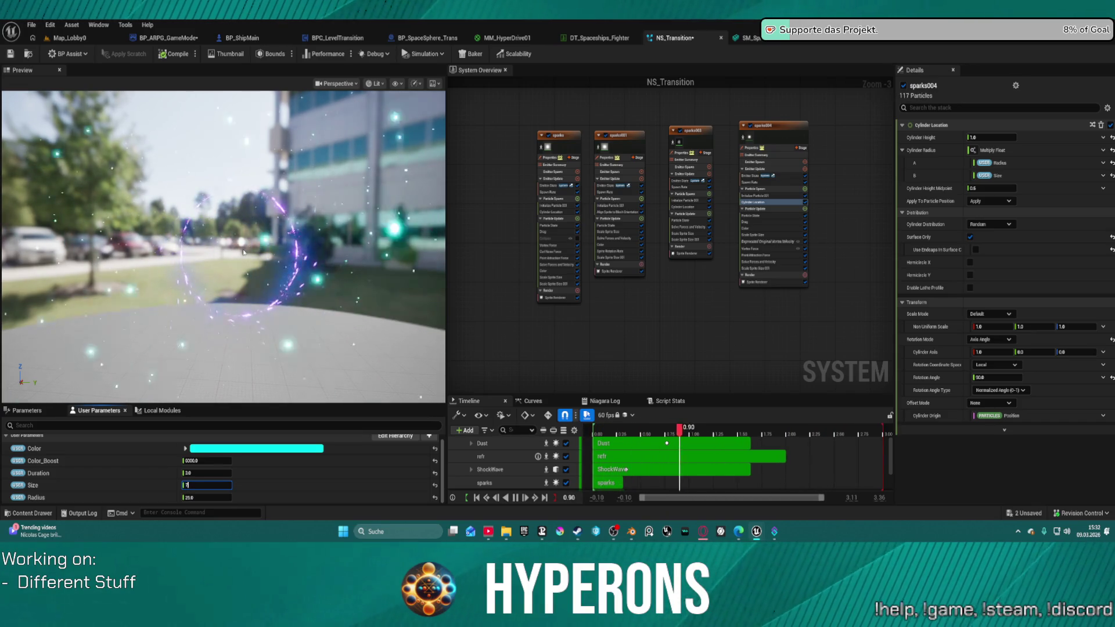
key("Return")
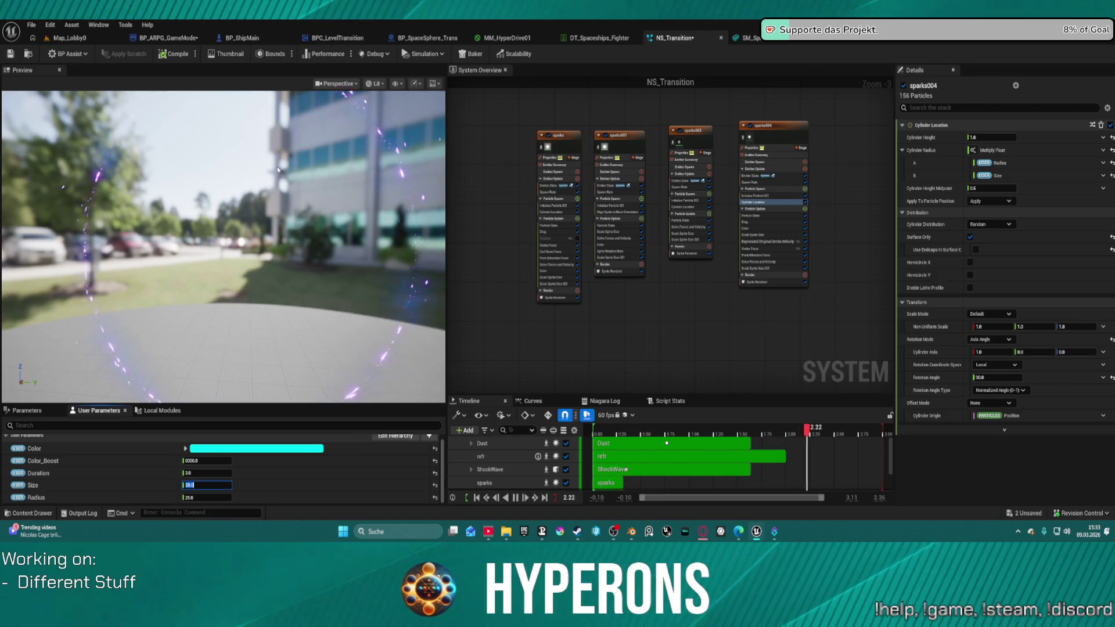
- Select the Dust emitter and set its Add Velocity from Point minimum strength to 60
mouse_move(257, 260)
left_mouse_down()
mouse_move(217, 220)
mouse_move(257, 225)
left_mouse_up()
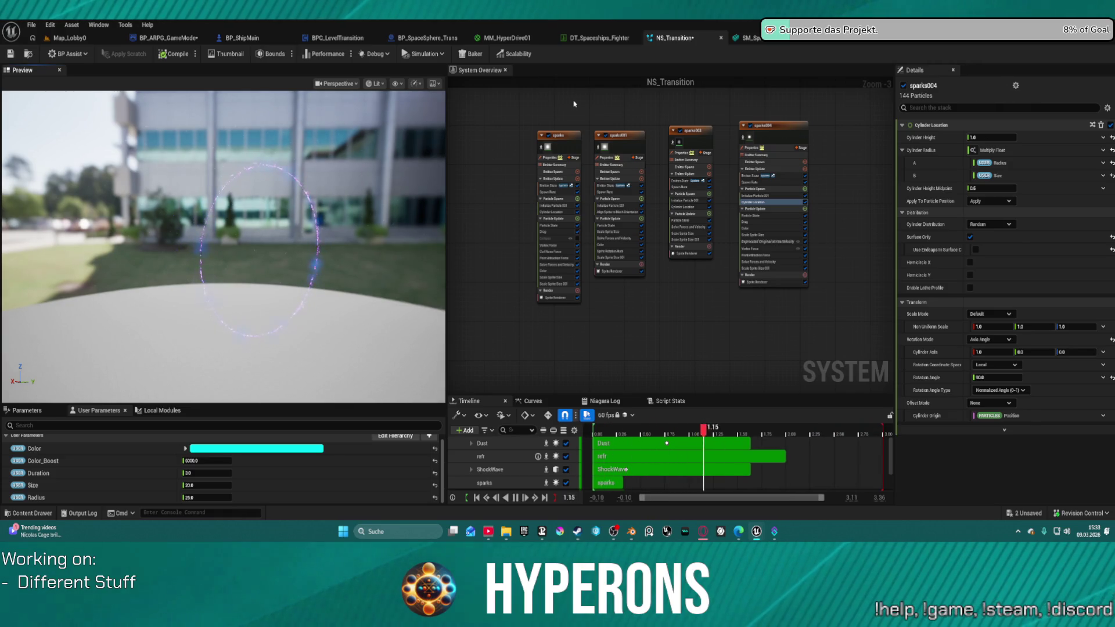
scroll(643, 198, "down", 2)
scroll(643, 198, "up", 6)
left_click(625, 219)
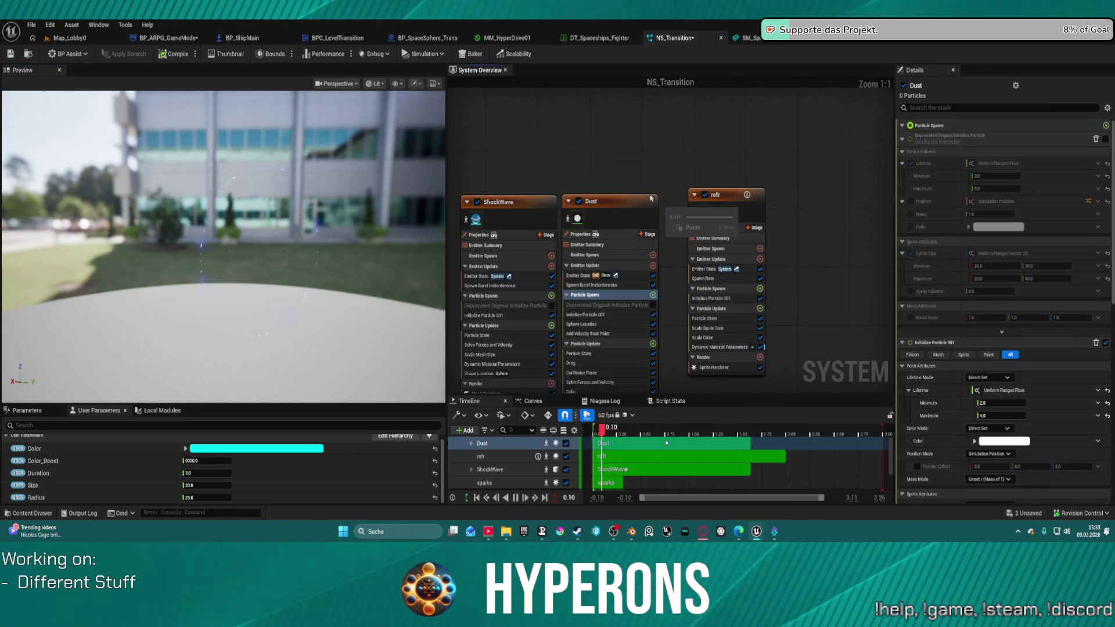
scroll(993, 233, "down", 5)
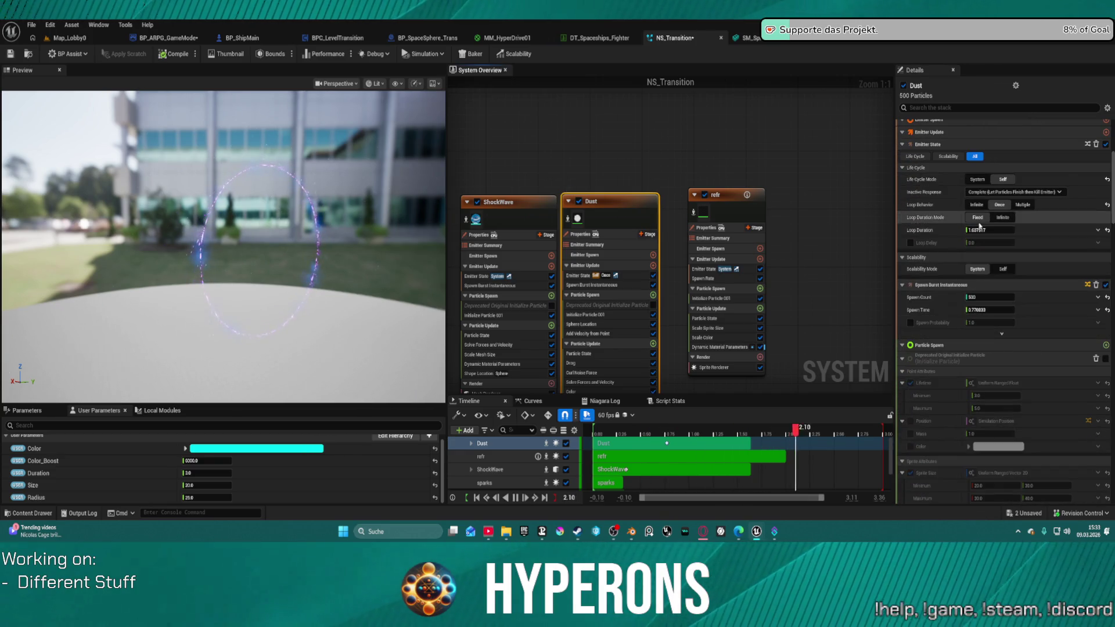
scroll(985, 312, "down", 3)
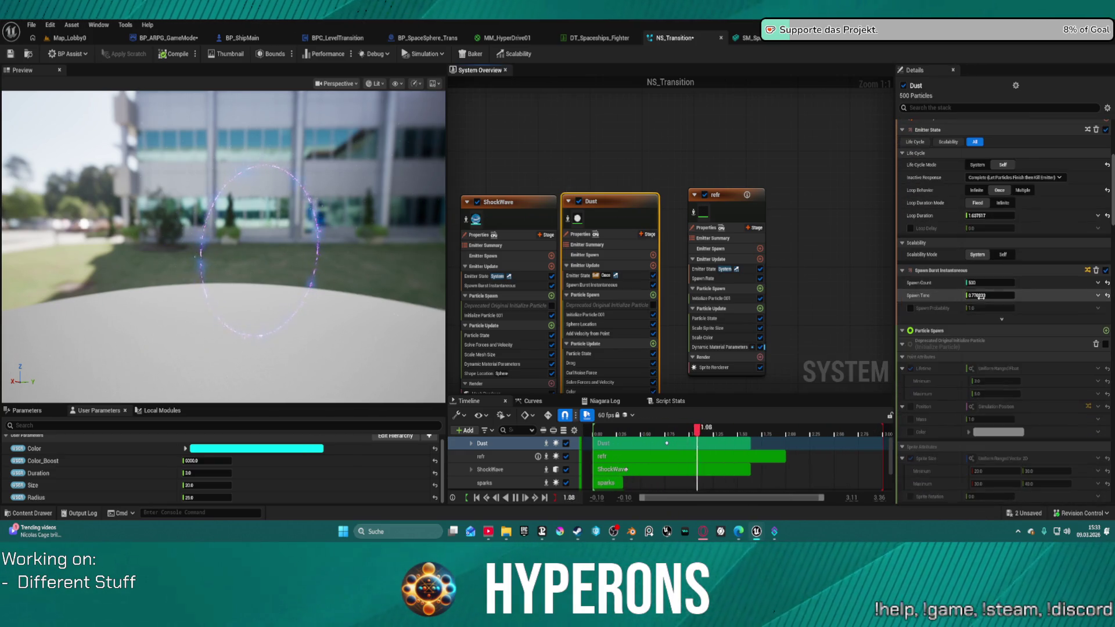
scroll(988, 290, "down", 8)
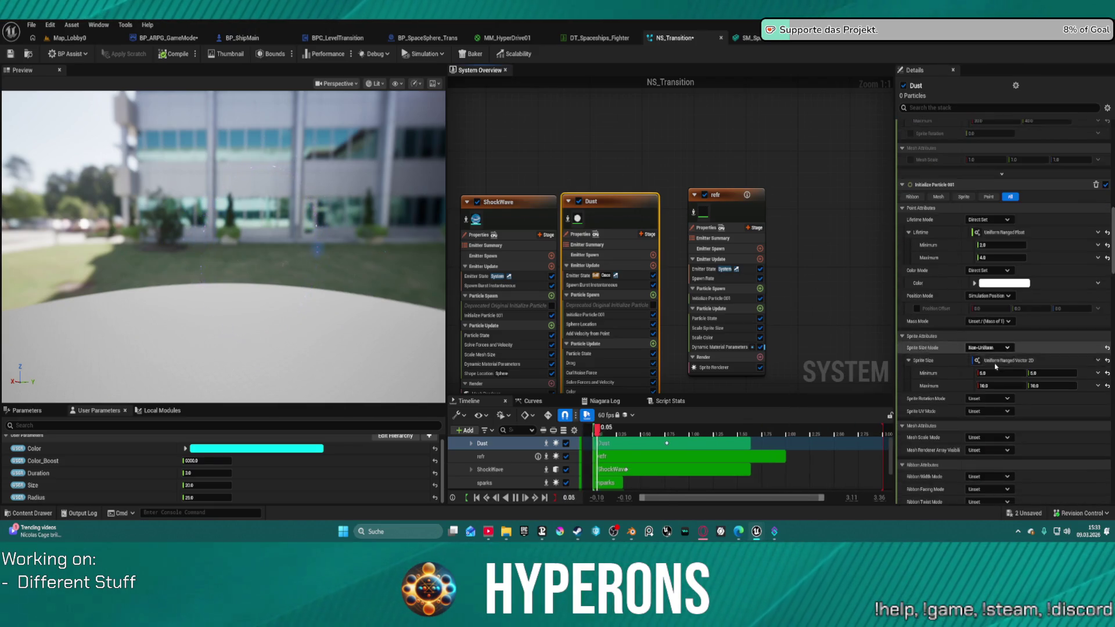
scroll(991, 238, "down", 5)
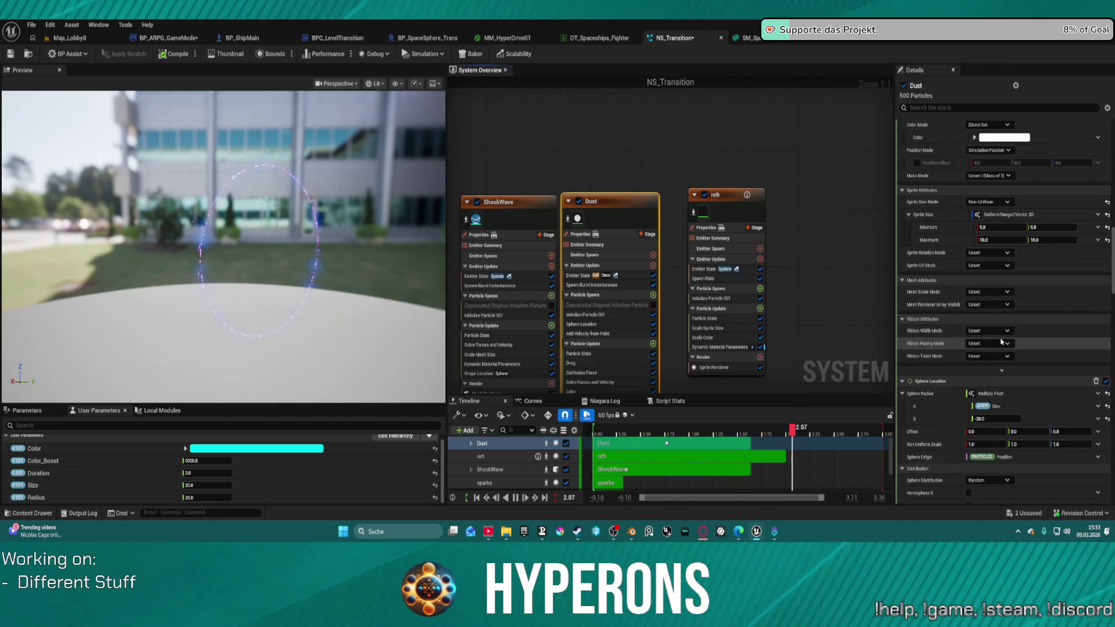
scroll(993, 325, "down", 2)
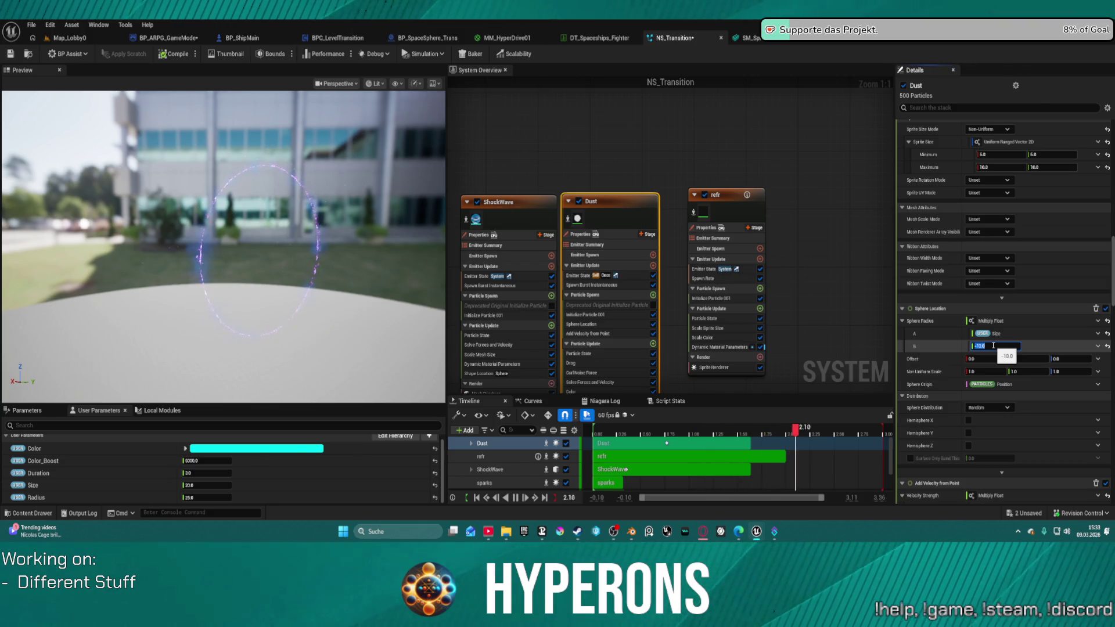
type("-")
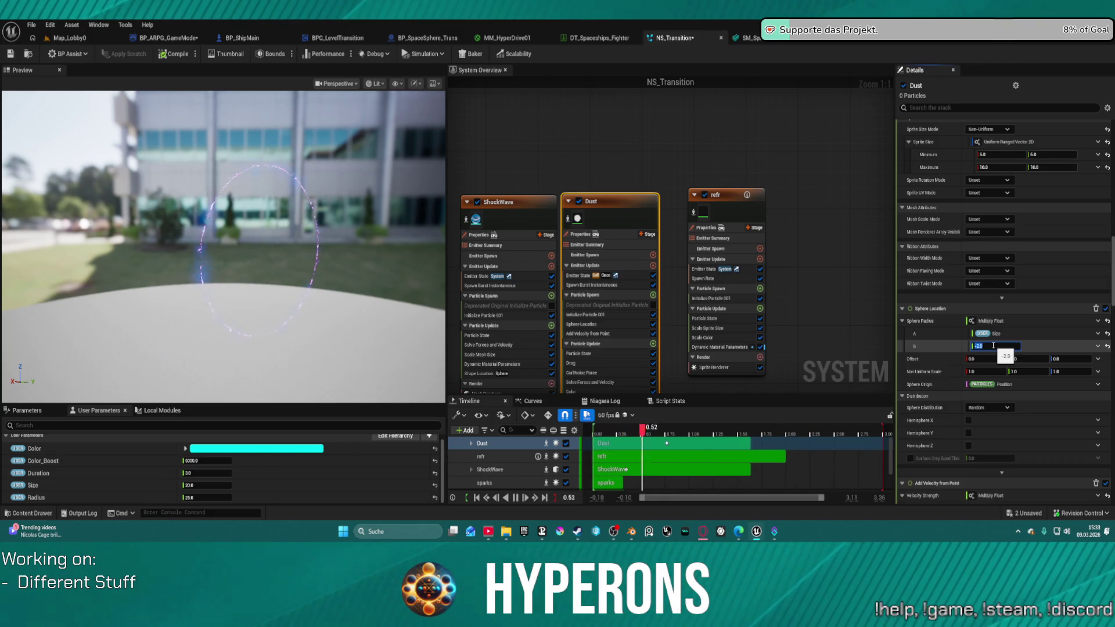
scroll(994, 346, "down", 6)
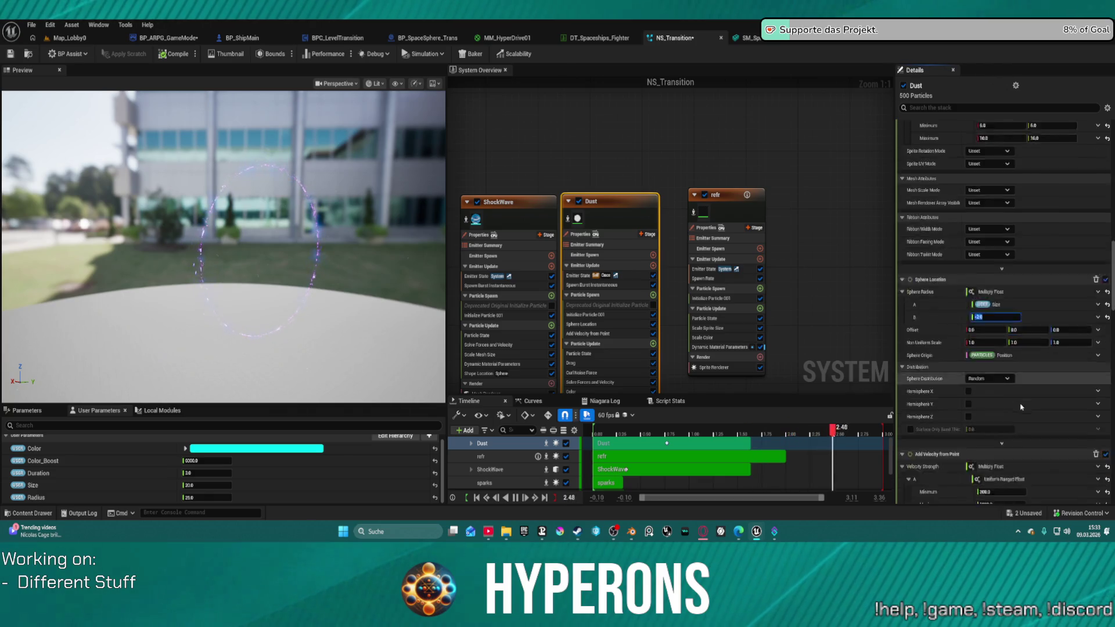
left_click(1011, 344)
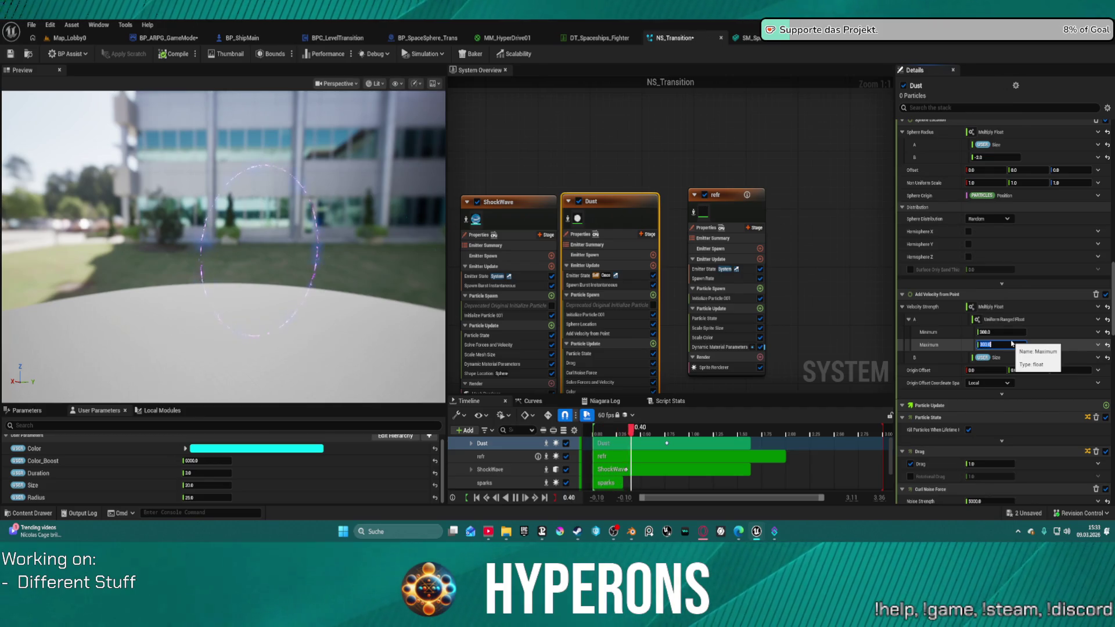
left_click(1008, 332)
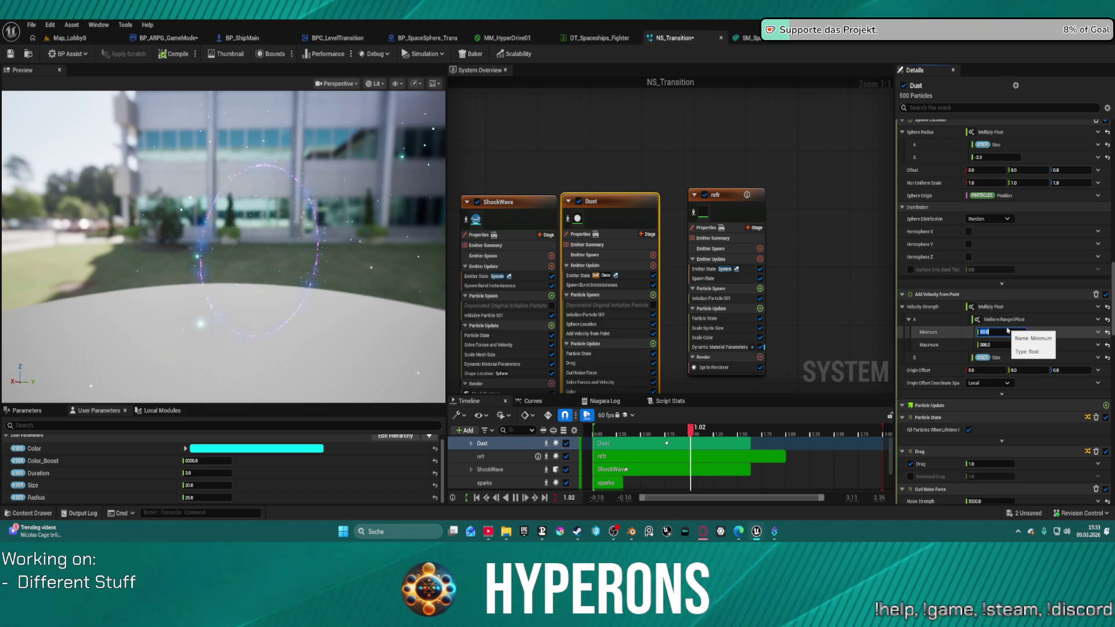
type("60")
key("Return")
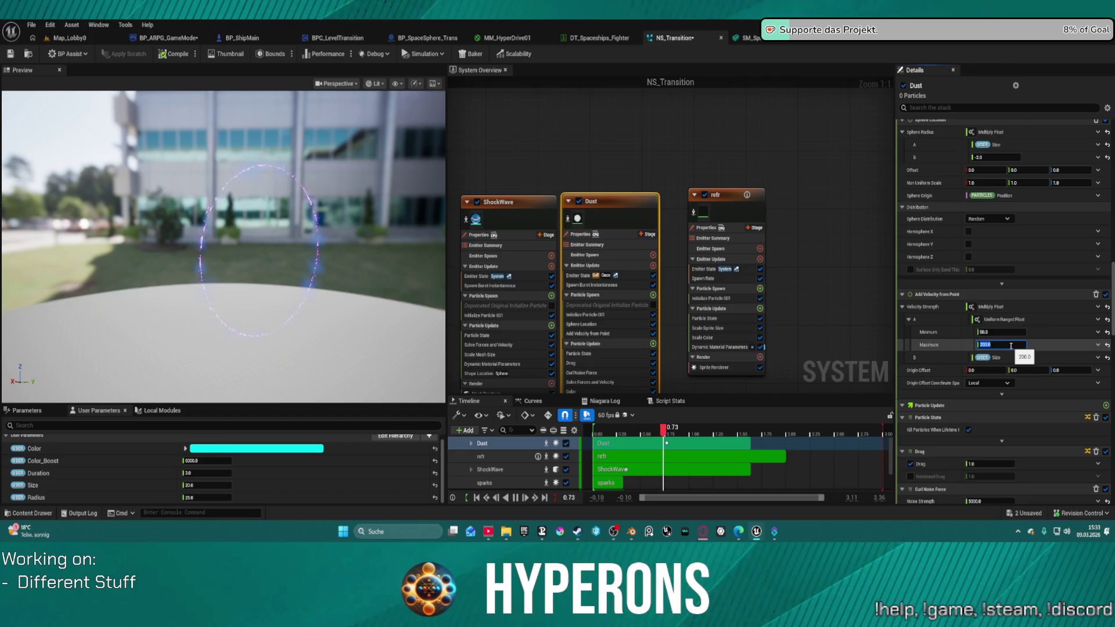
- Raise the Dust velocity strength maximum to 150, then to 160
key("Return")
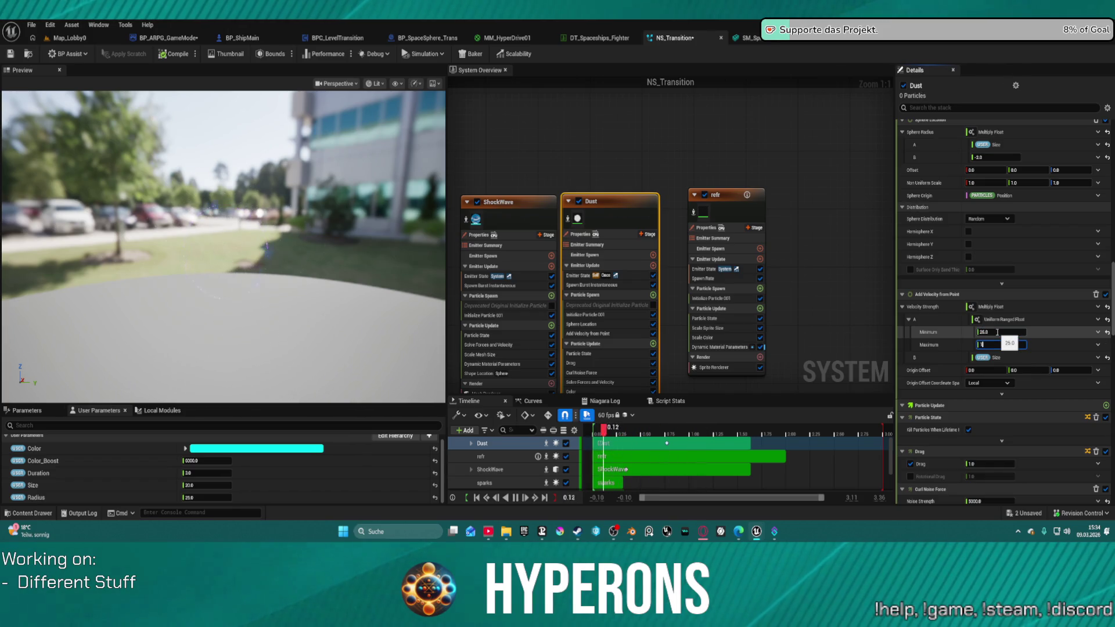
key("Return")
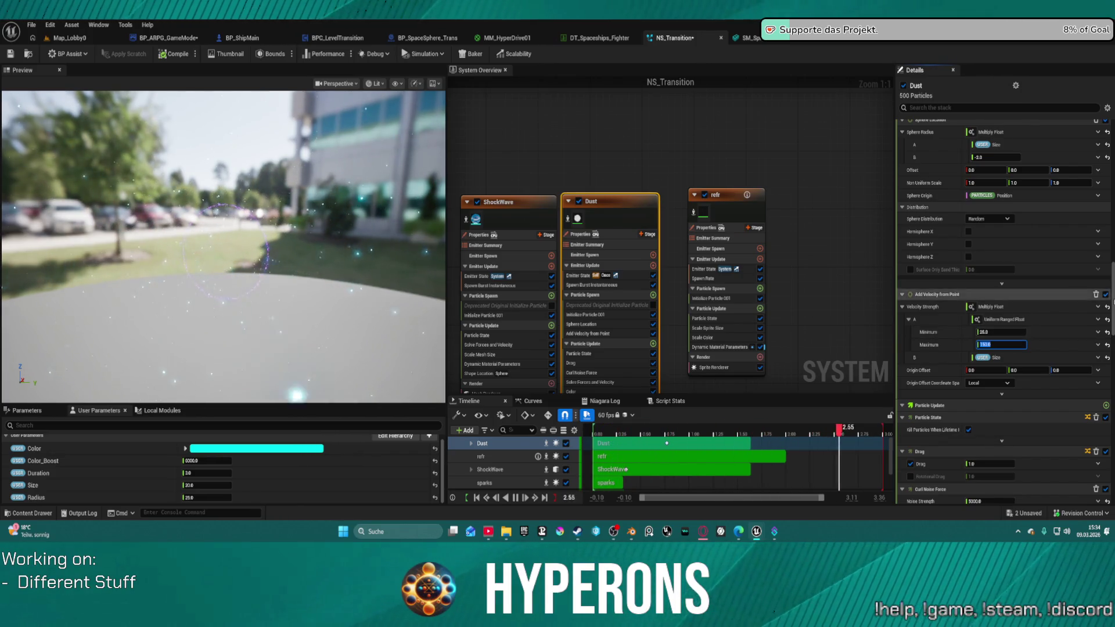
scroll(1001, 377, "down", 5)
type("160")
key("Return")
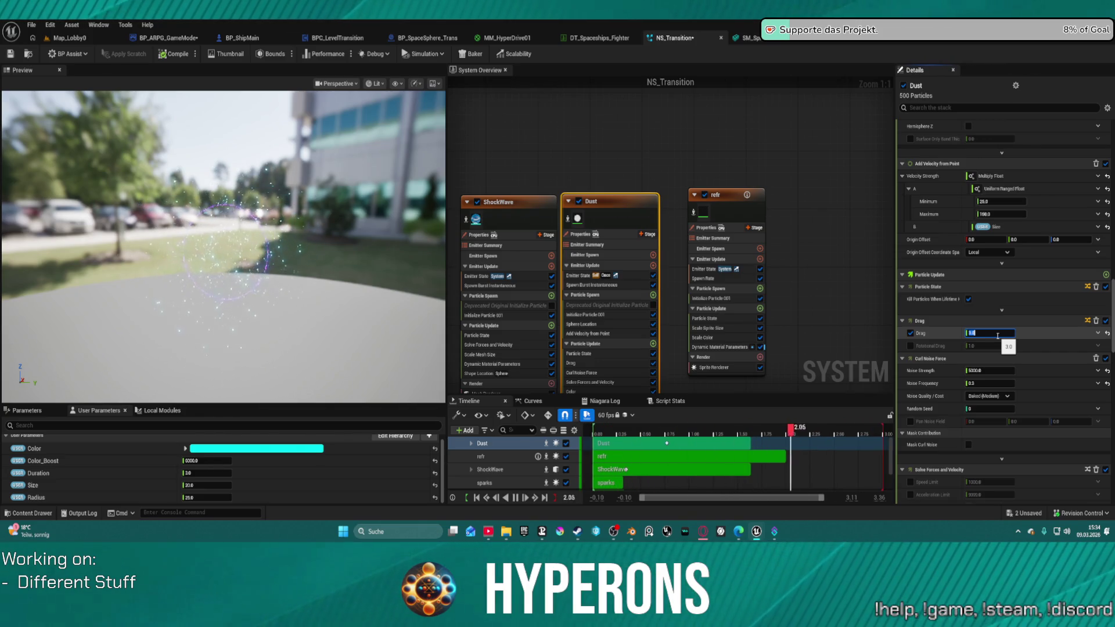
- Set the Dust emitter's Drag to 3 and start raising its Curl Noise Strength
scroll(993, 328, "down", 3)
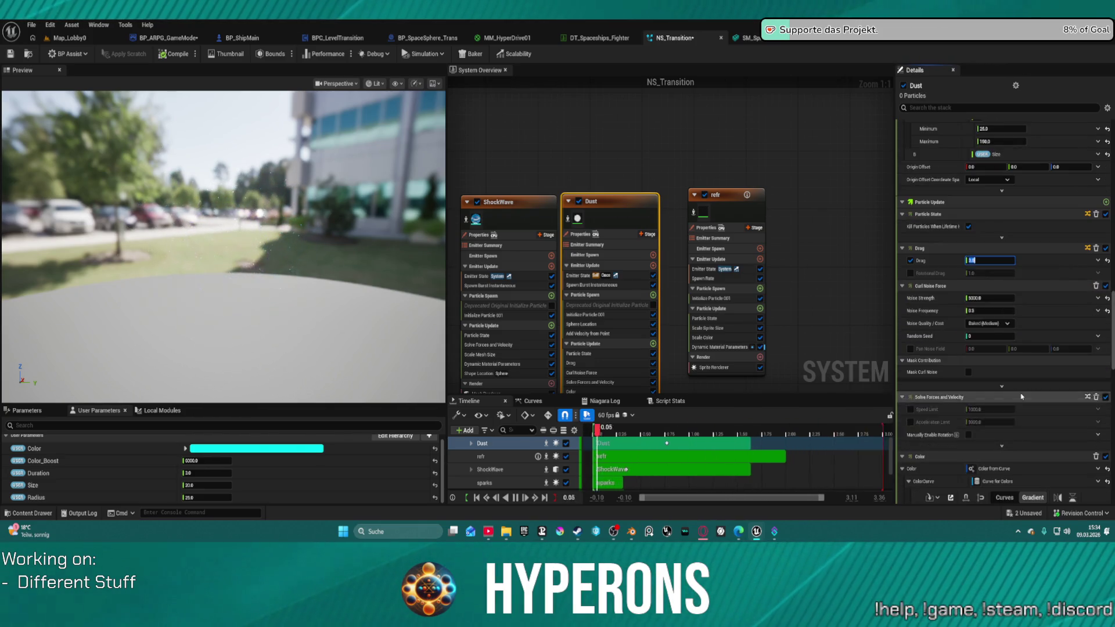
type("3")
left_click(983, 298)
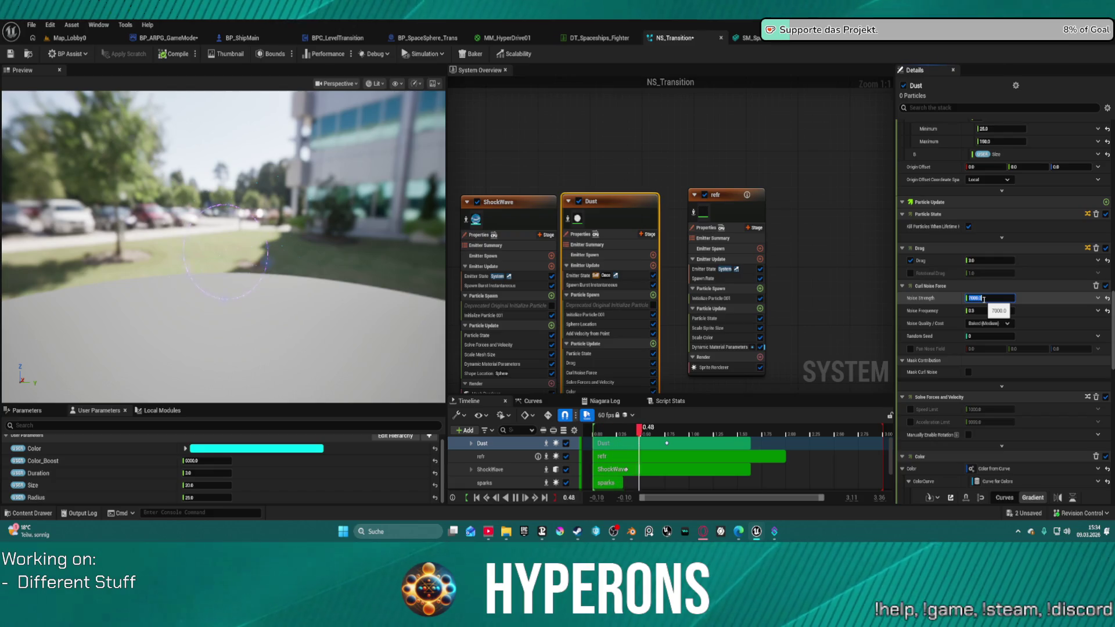
- Change the Dust velocity maximum to 184.0
scroll(1021, 407, "down", 5)
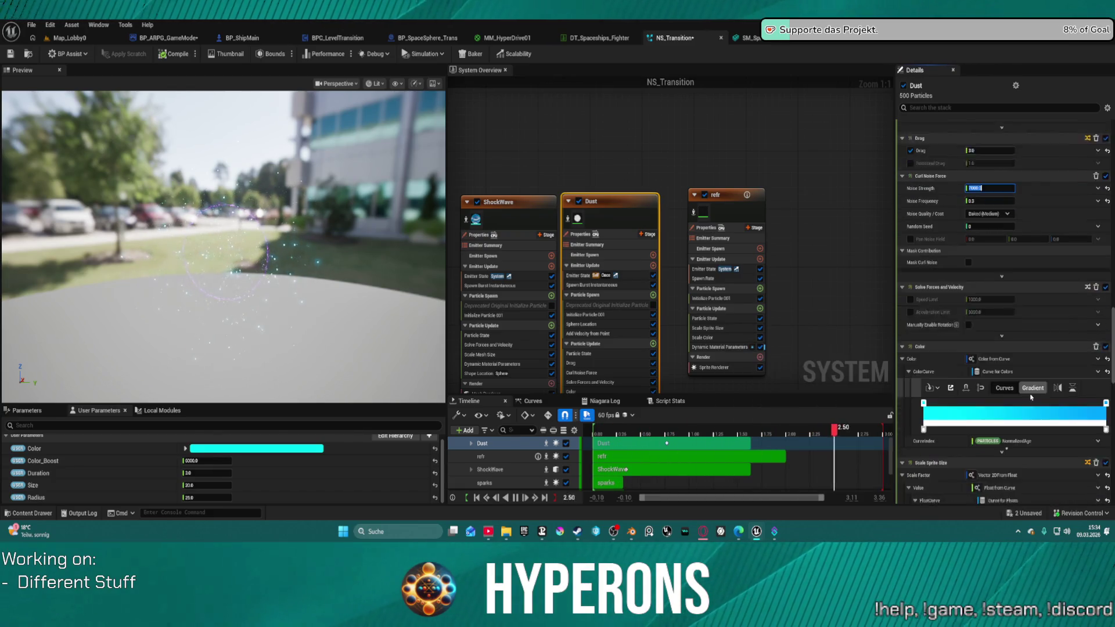
scroll(1022, 407, "down", 3)
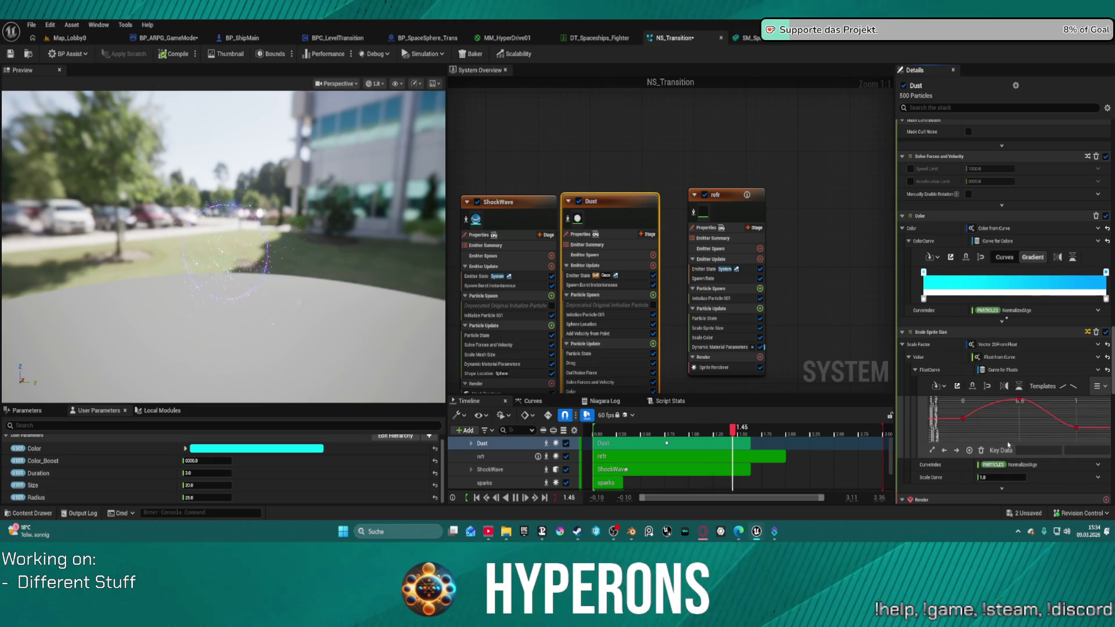
scroll(934, 484, "down", 2)
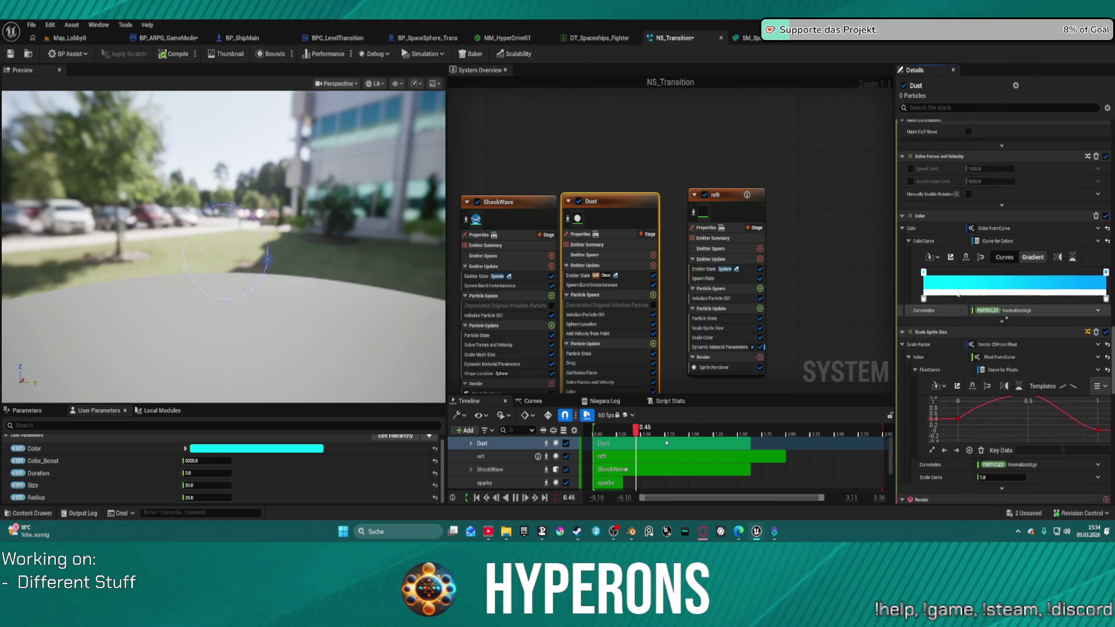
scroll(957, 360, "down", 8)
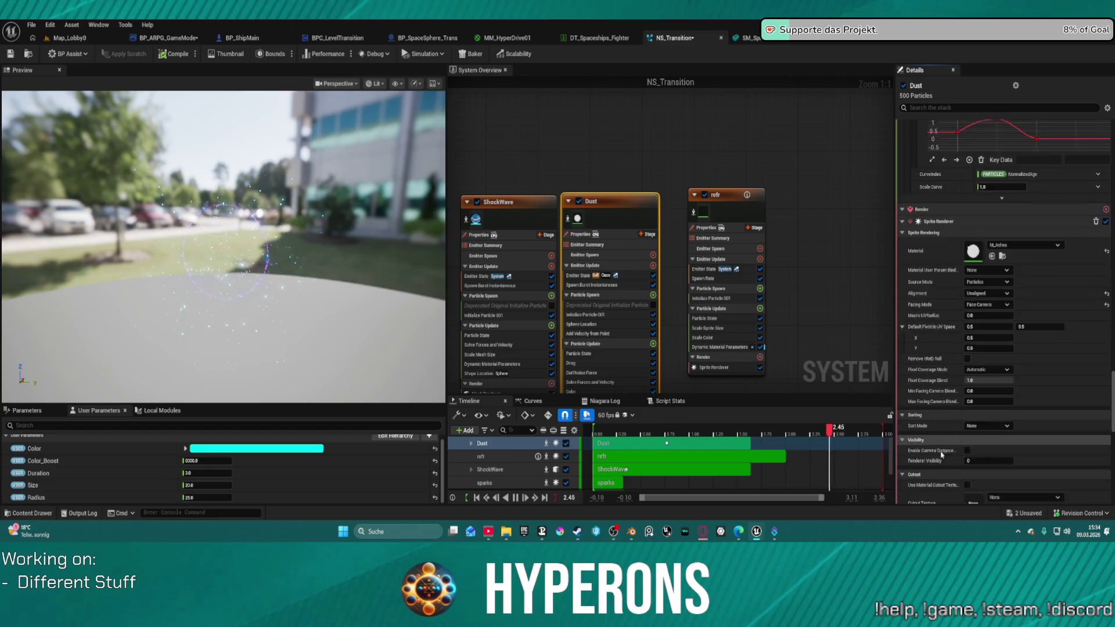
scroll(946, 418, "down", 5)
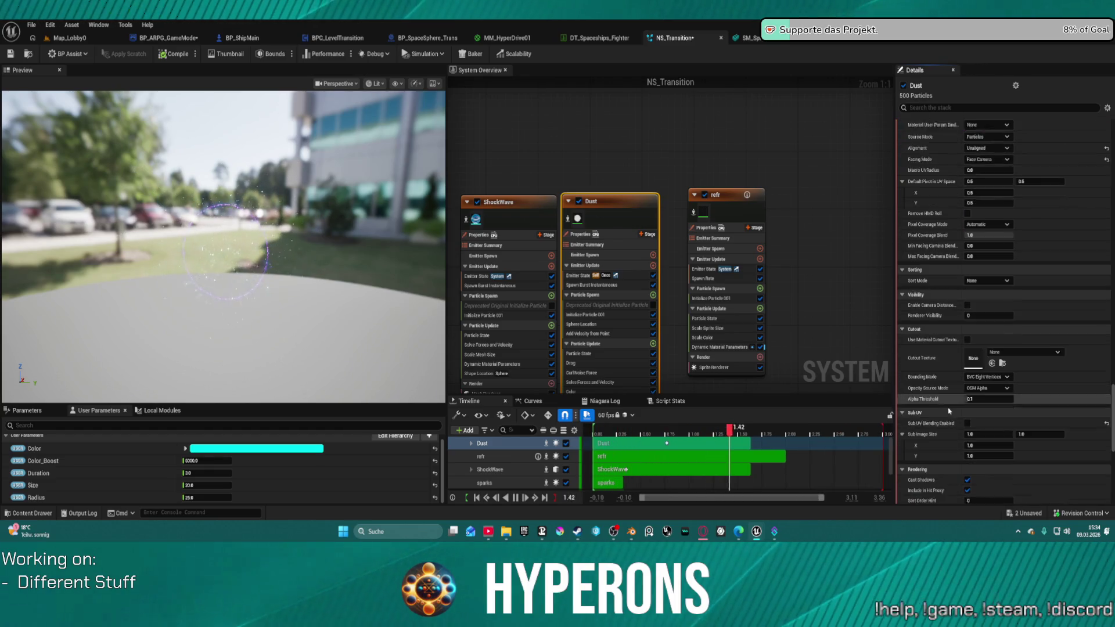
scroll(940, 360, "up", 15)
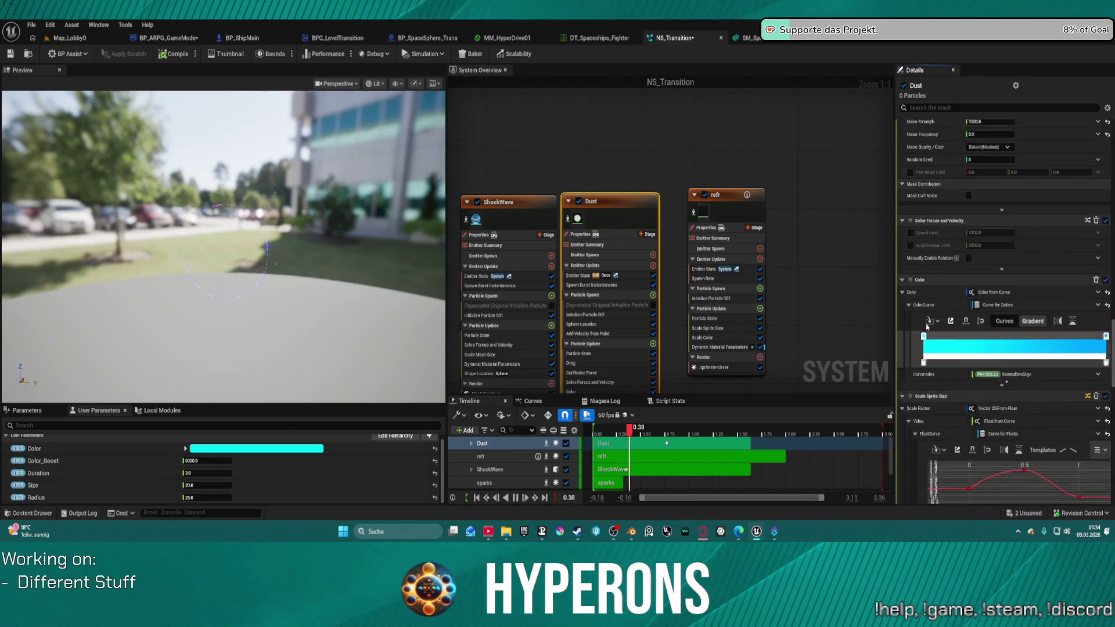
scroll(931, 310, "up", 4)
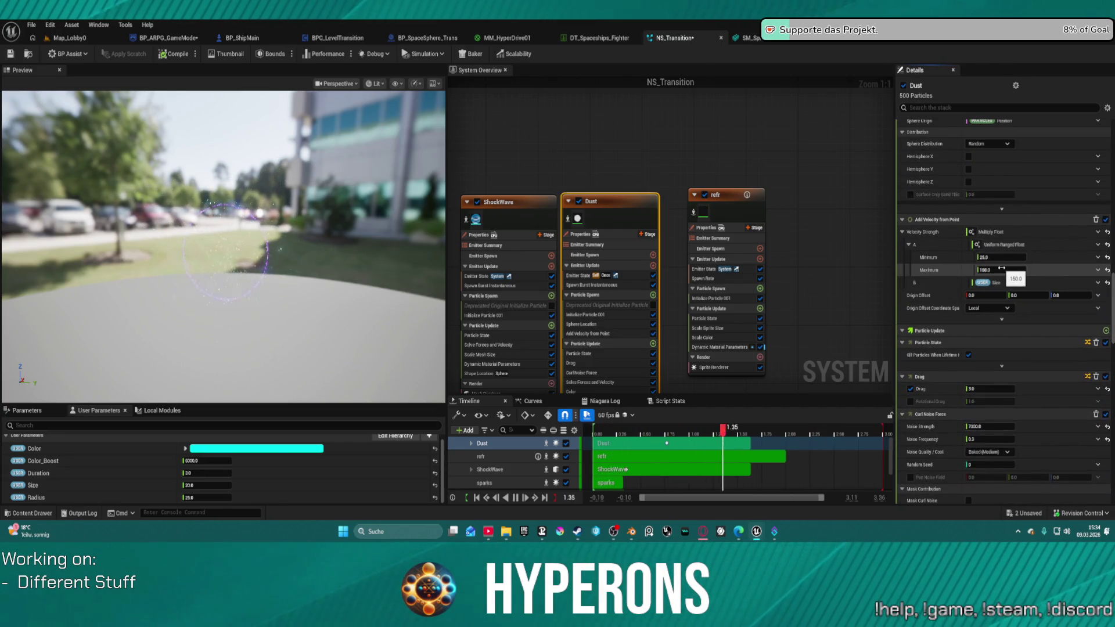
left_click(1001, 269)
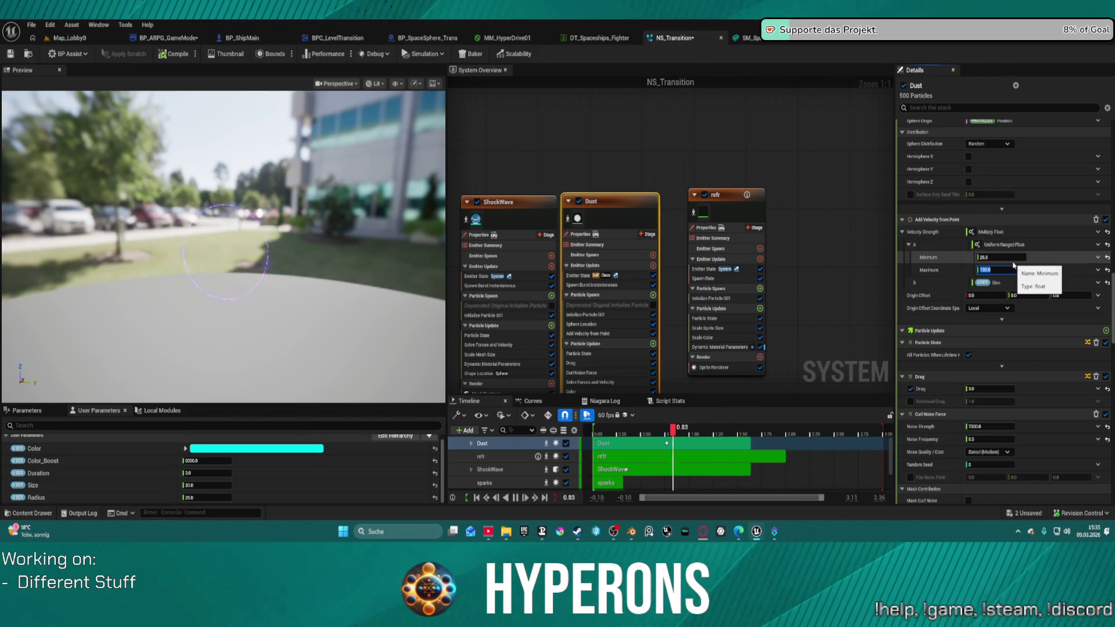
type("184.0")
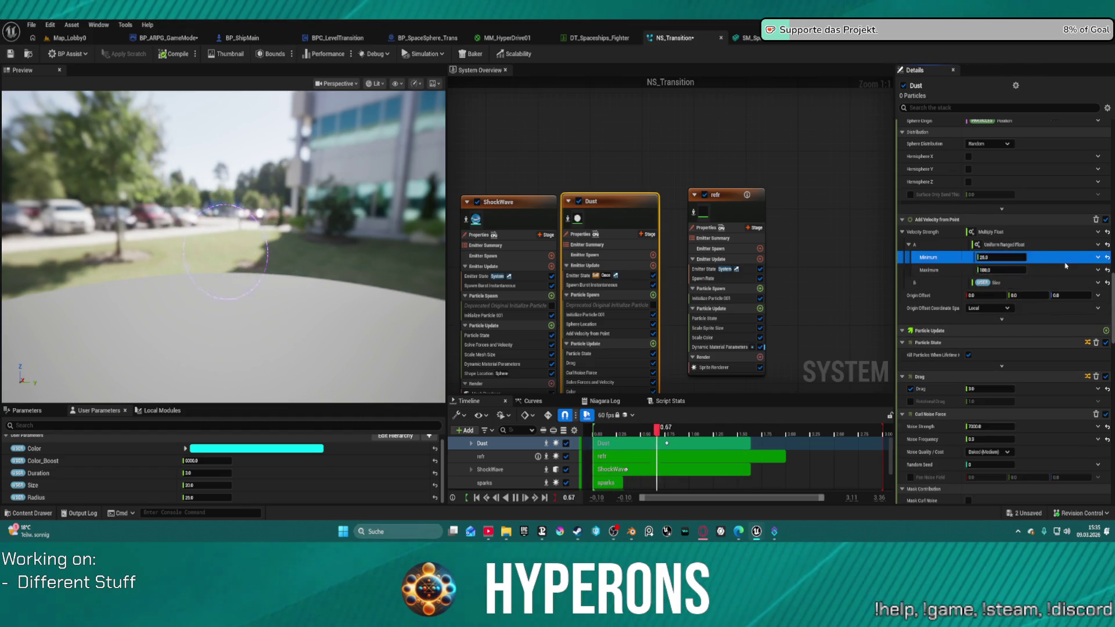
- Lower the Dust sprite size minimum, then return to the Map_Lobby0 level
scroll(1050, 245, "up", 10)
scroll(1050, 245, "up", 2)
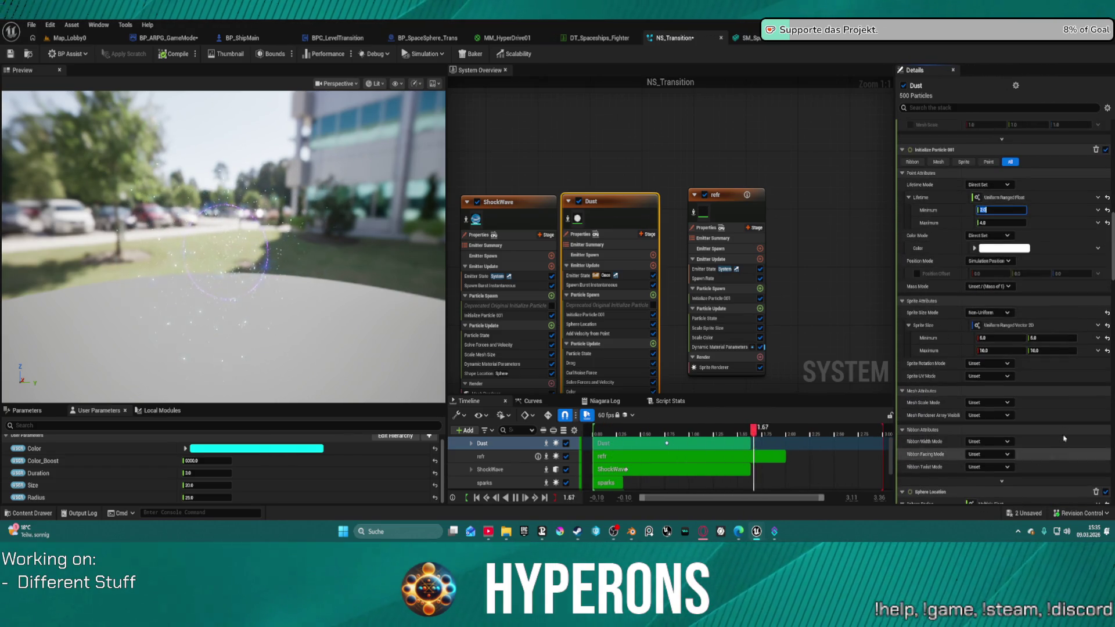
left_click(994, 341)
type("5")
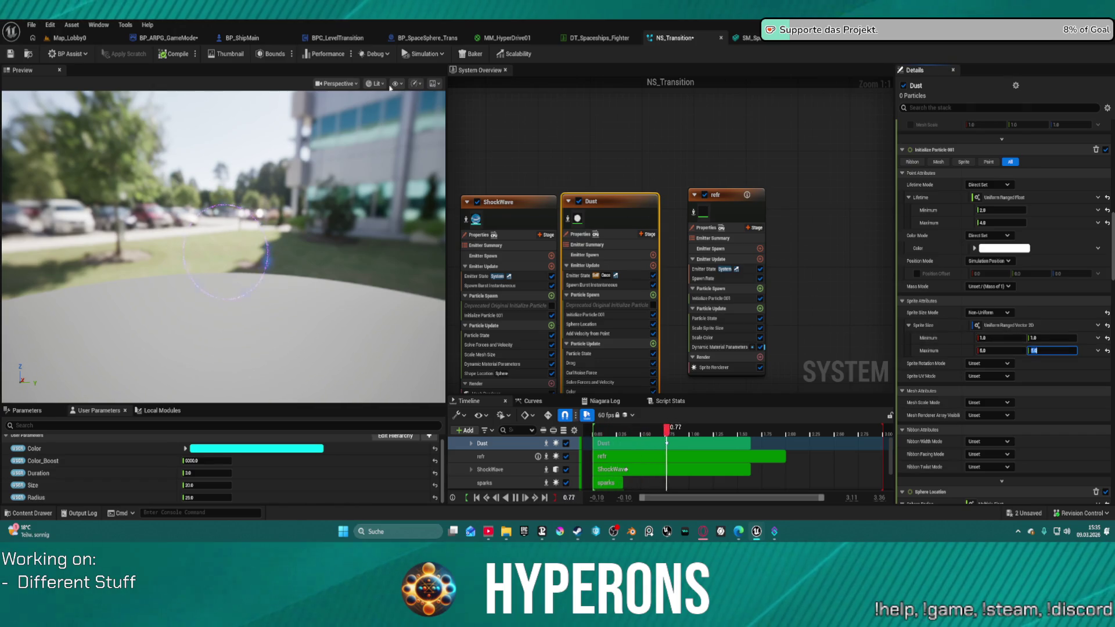
left_click(88, 38)
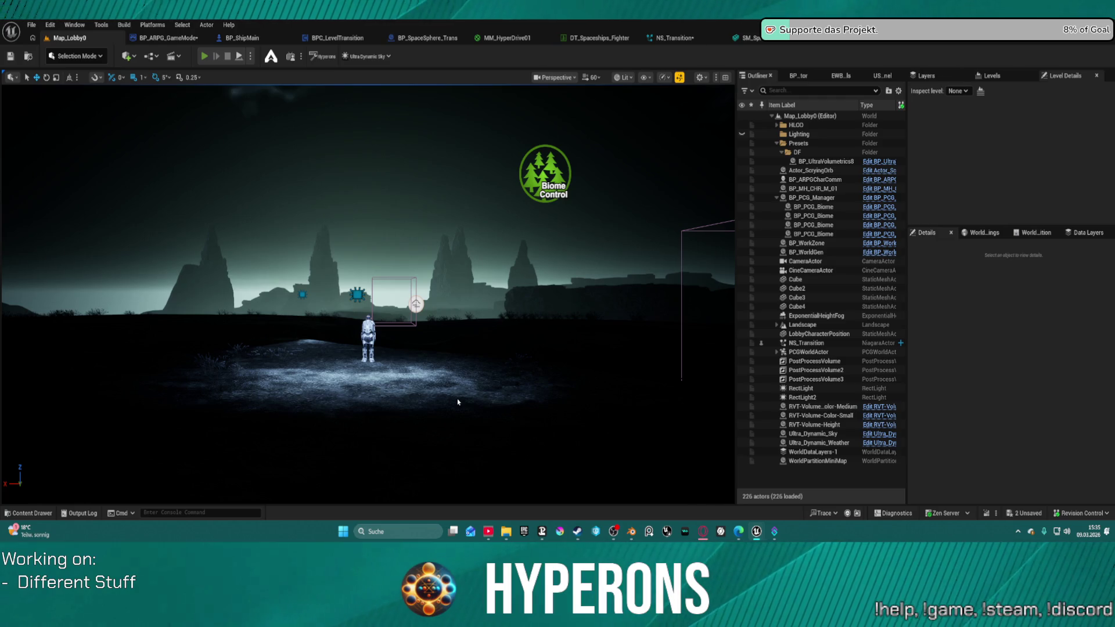
key("alt+p")
left_click(80, 295)
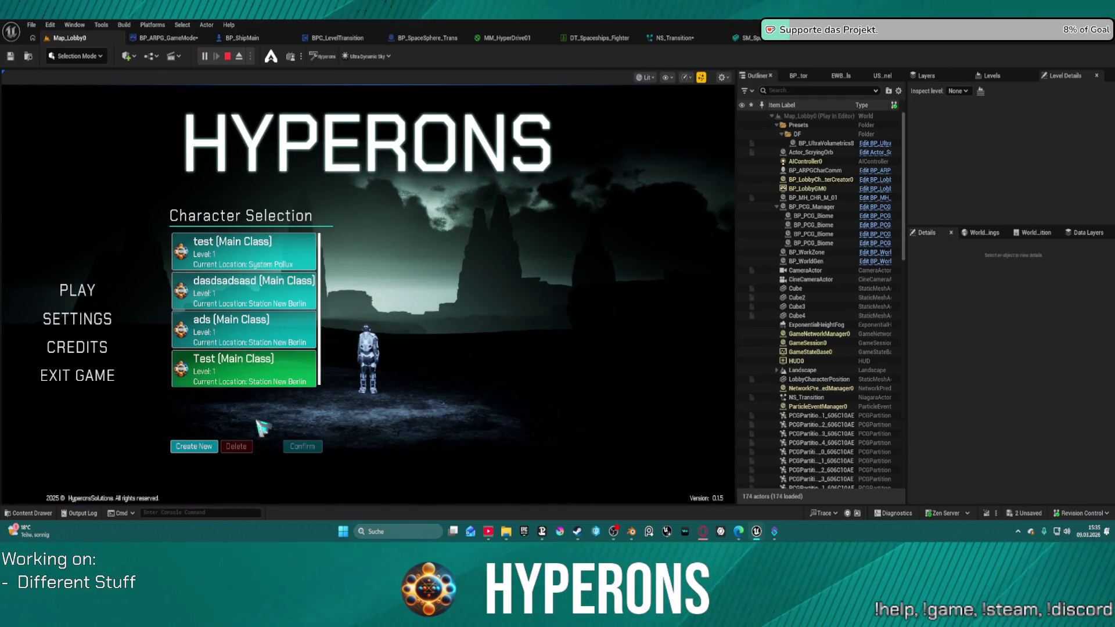
left_click(254, 264)
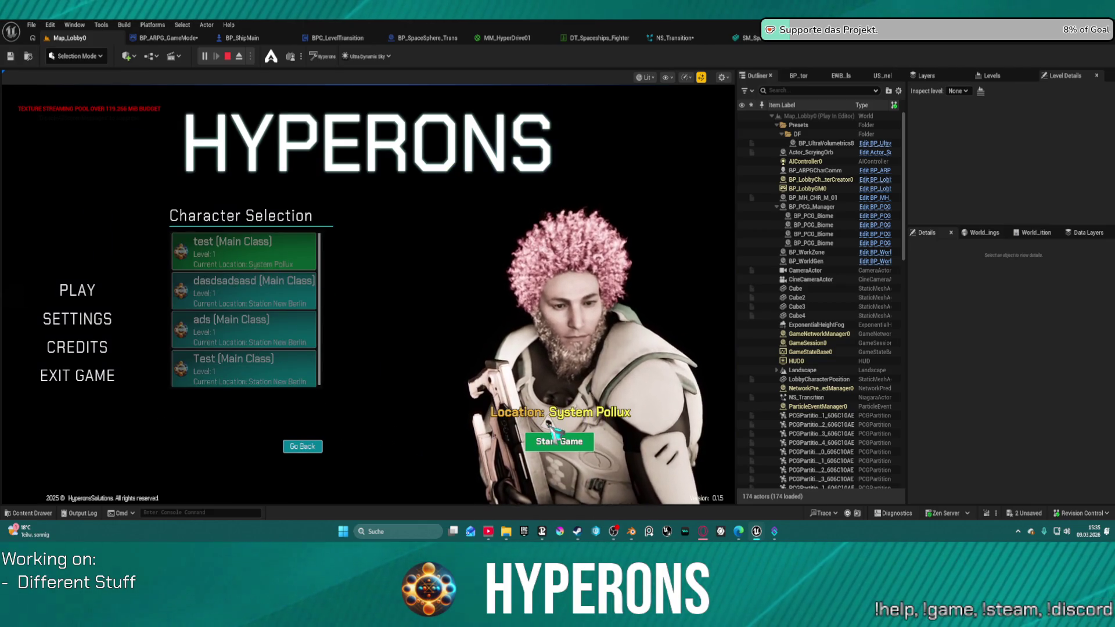
left_click(558, 441)
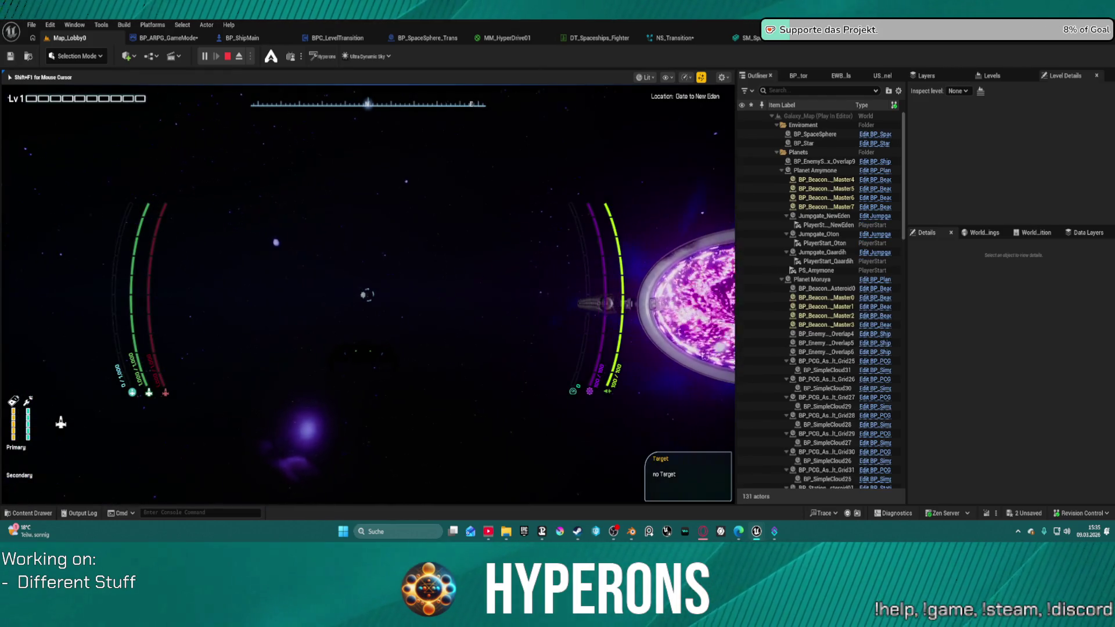
key("w")
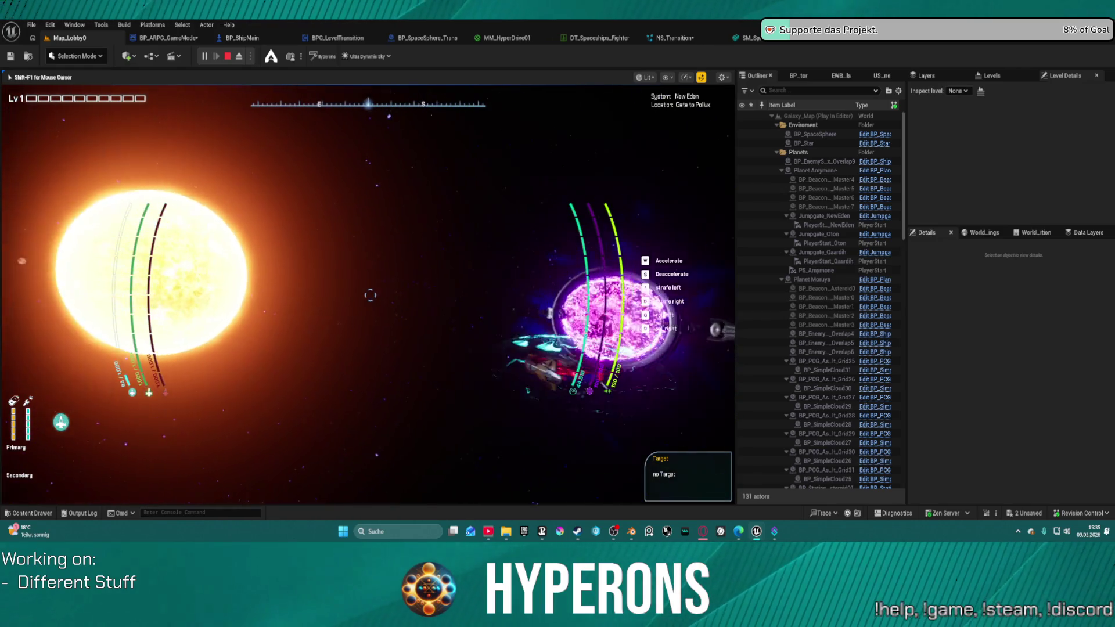
key("shift+F1")
key("Escape")
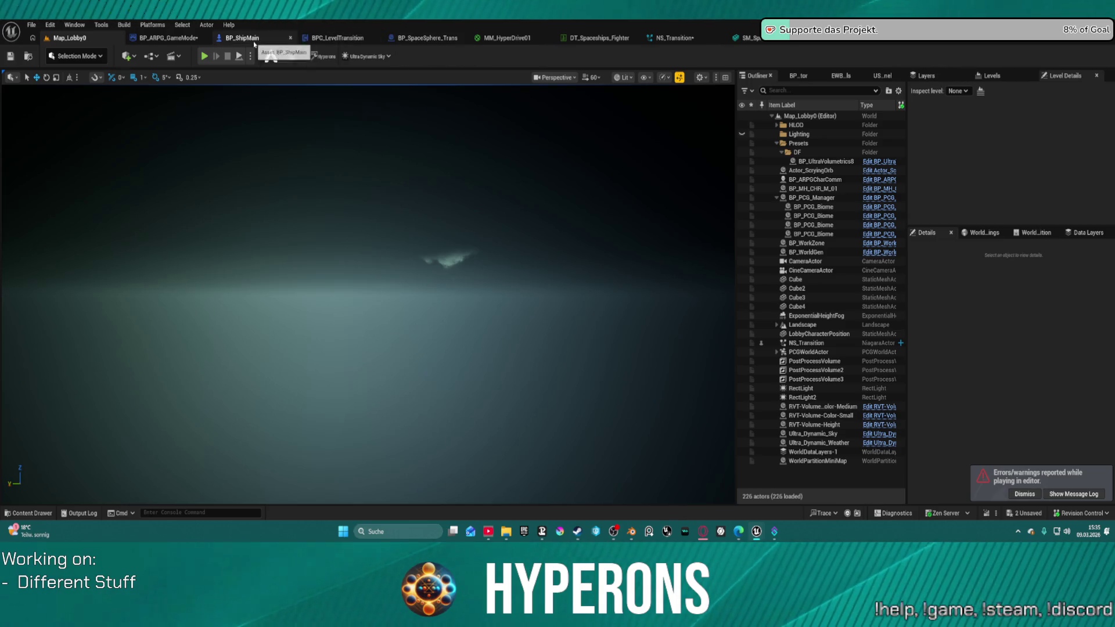
- Check the 0.15 bounds multiplier in BP_ARPG_GameMode, then open Character Selection in the standalone game
left_click(184, 39)
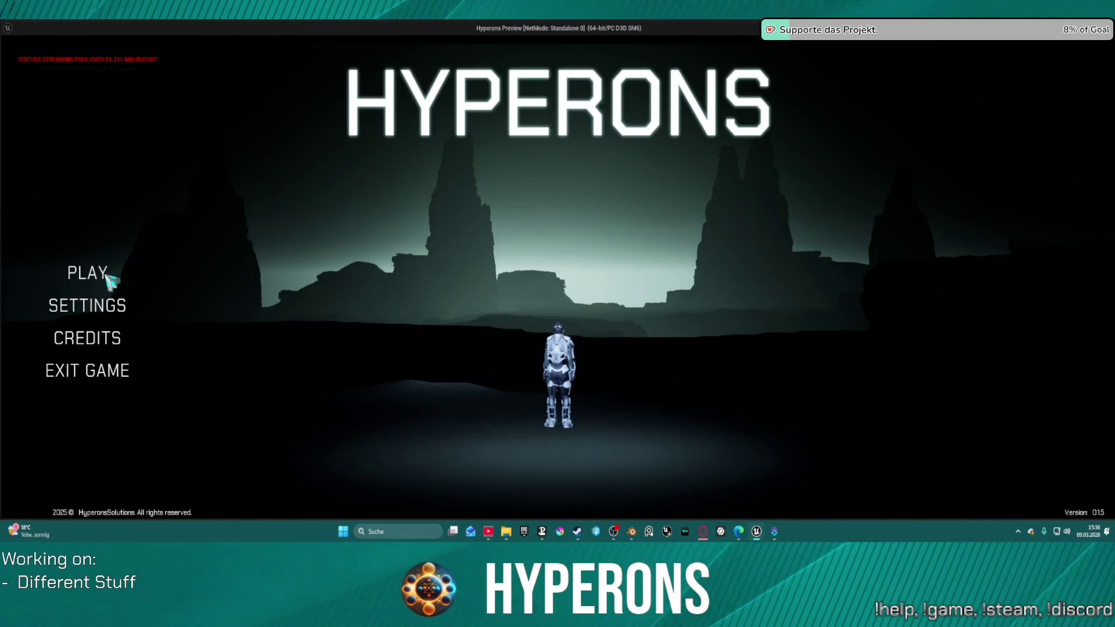
left_click(106, 275)
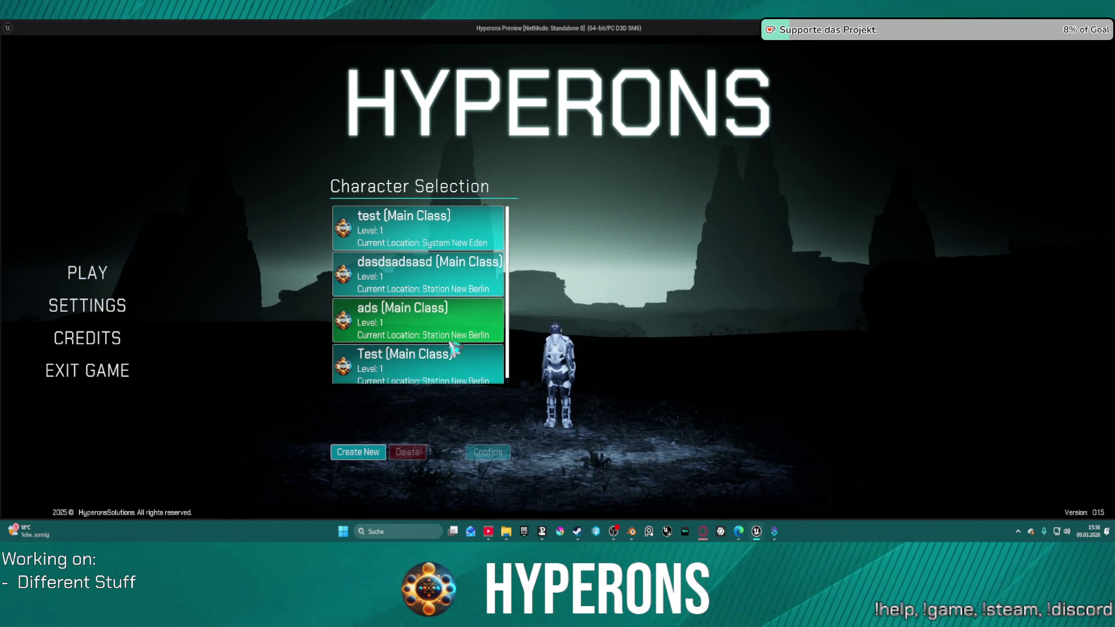
- Select the test character and start the game to see the cyan NS_Transition effect around the ship
left_click(445, 241)
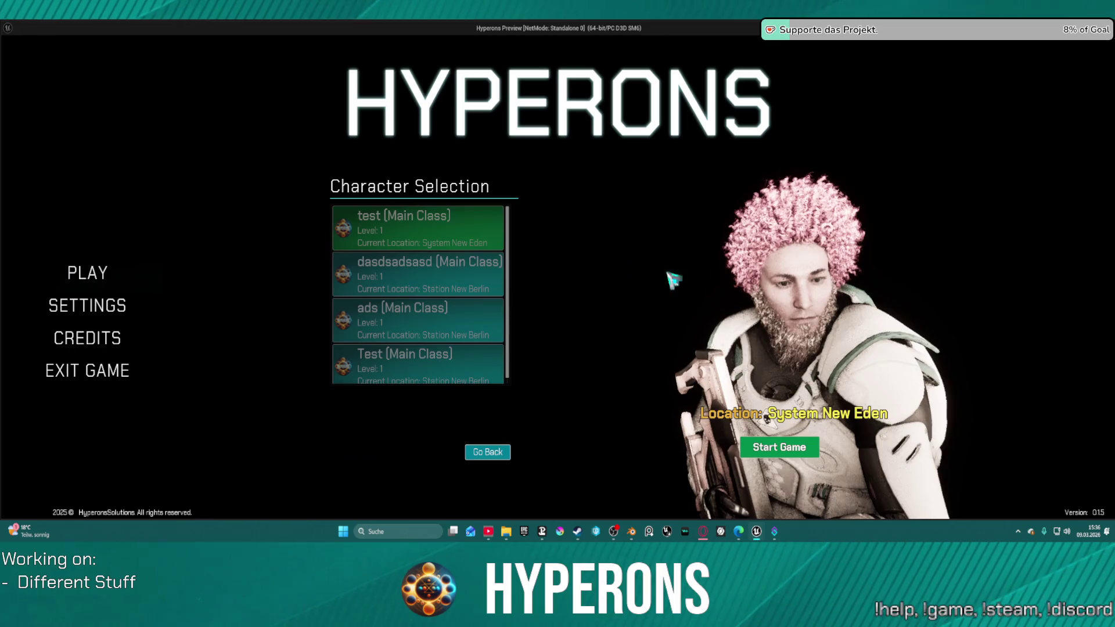
left_click(780, 447)
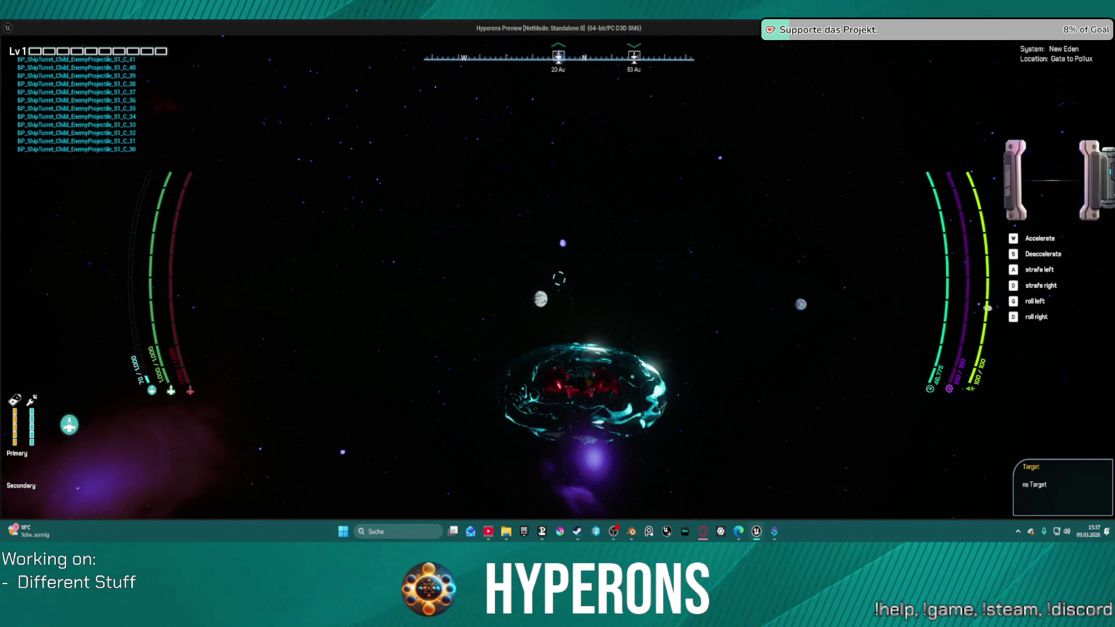
- Target New Eden, re-target it, and begin HyperDrive calibration toward it with the J key
key("t")
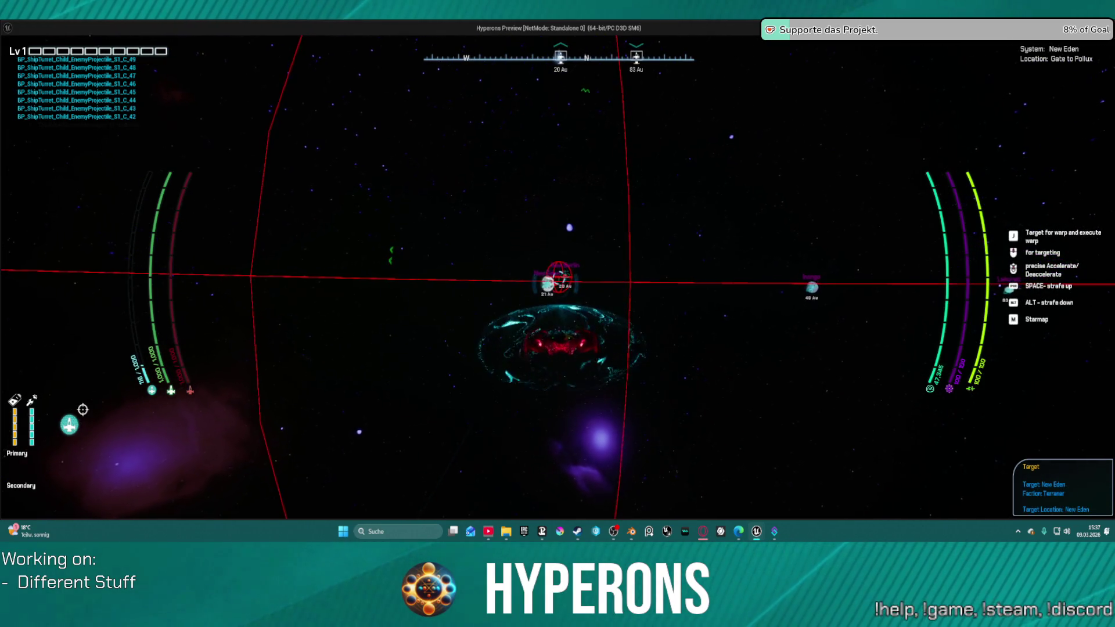
key("t")
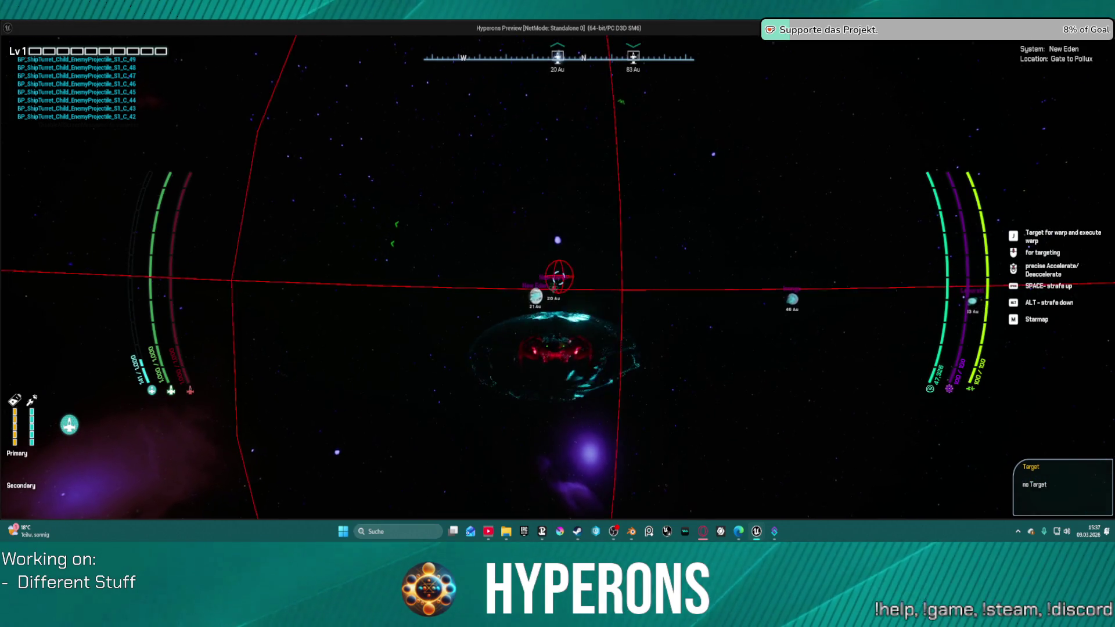
key("t")
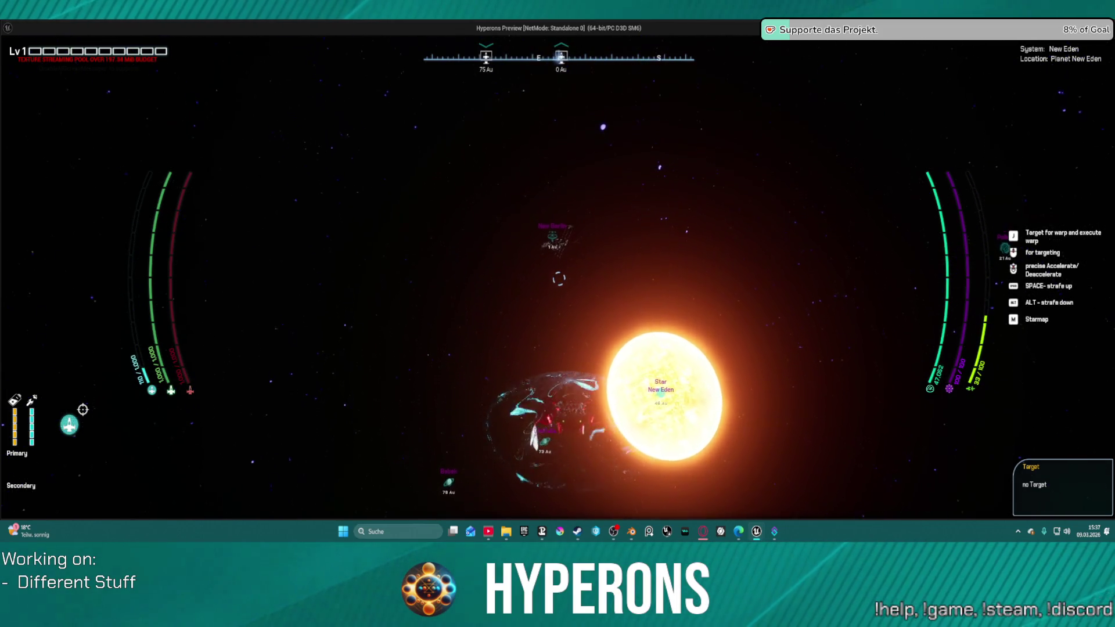
key("j")
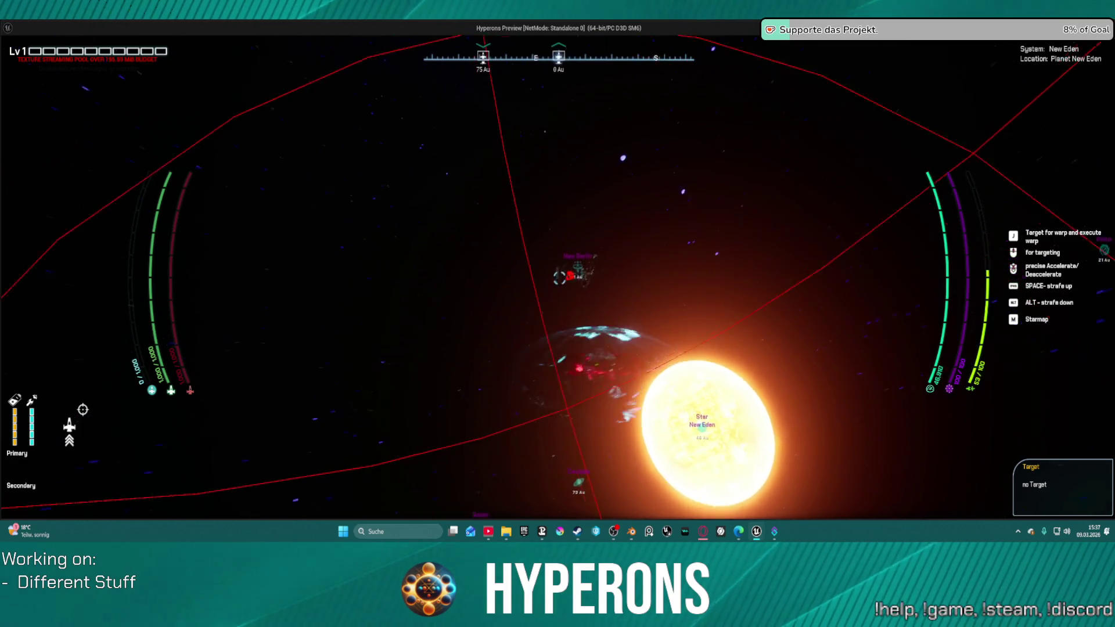
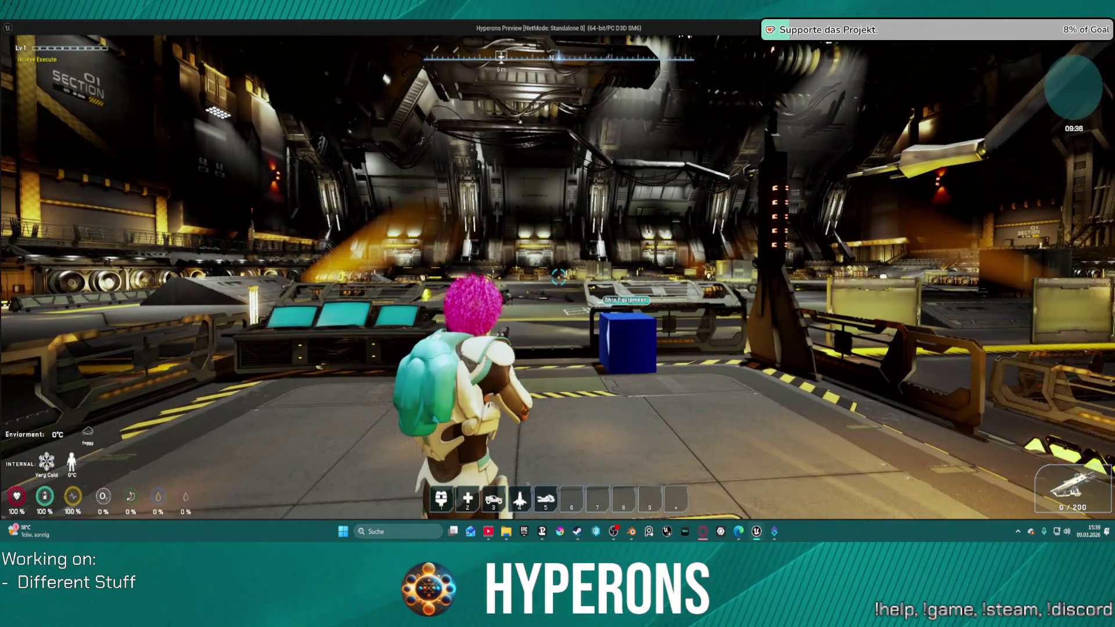
- Equip the Helmet_CY_M_01 helmet from the inventory's Character panel and close the inventory
key("i")
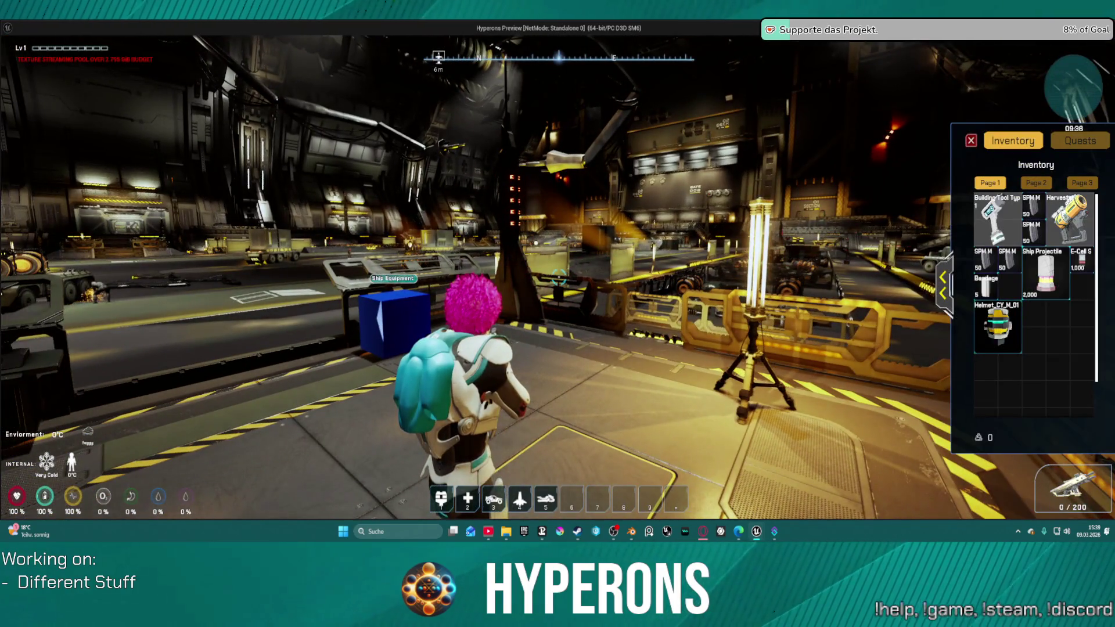
left_click(945, 282)
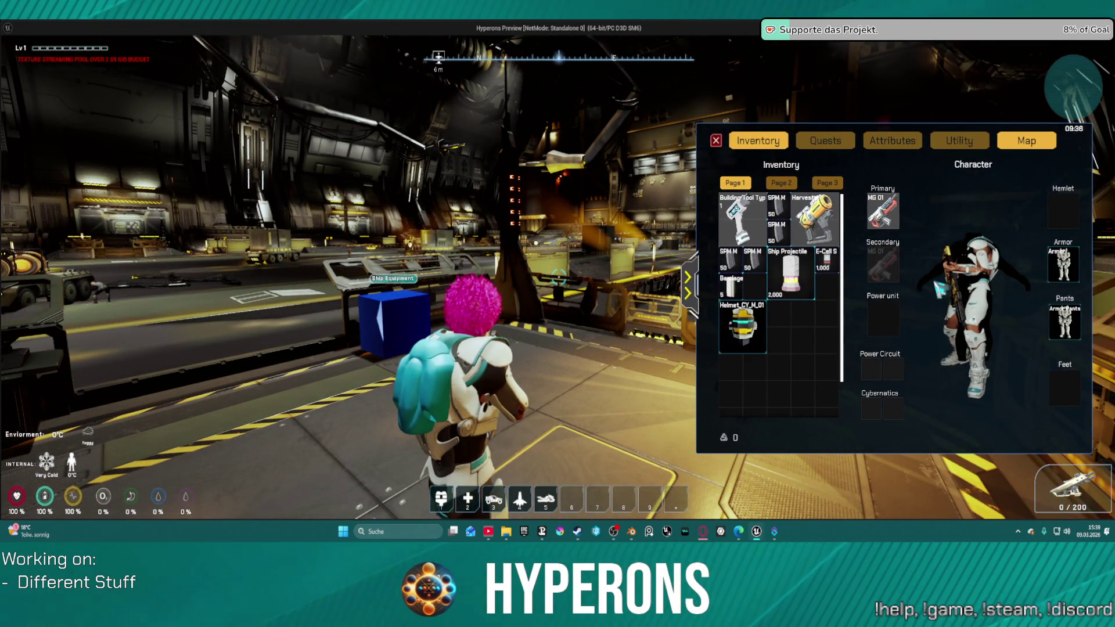
right_click(753, 317)
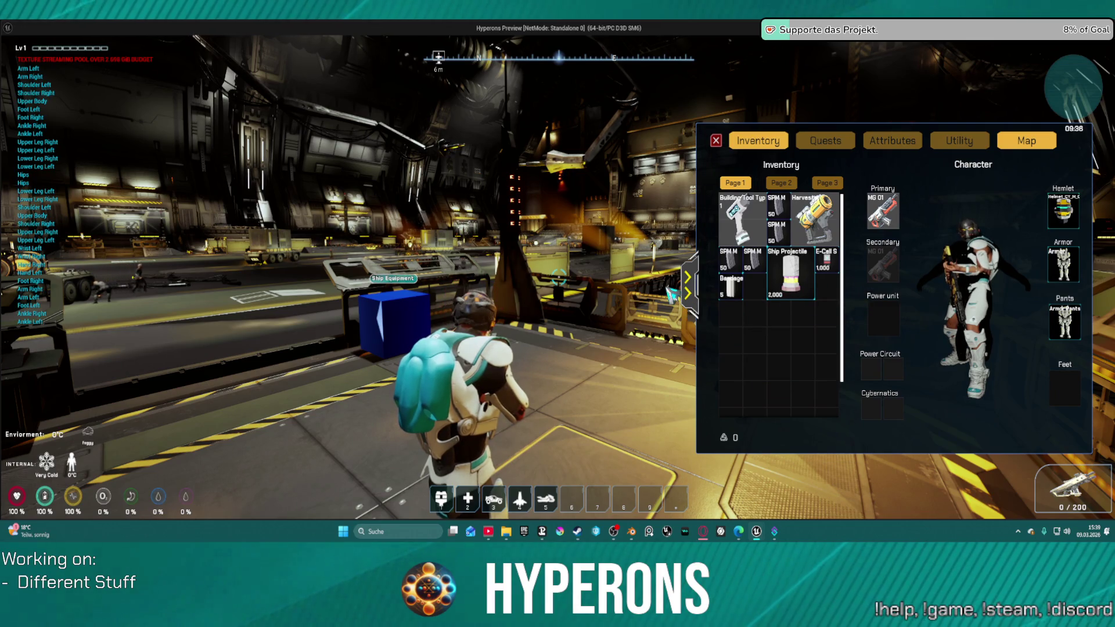
left_click(687, 278)
key("i")
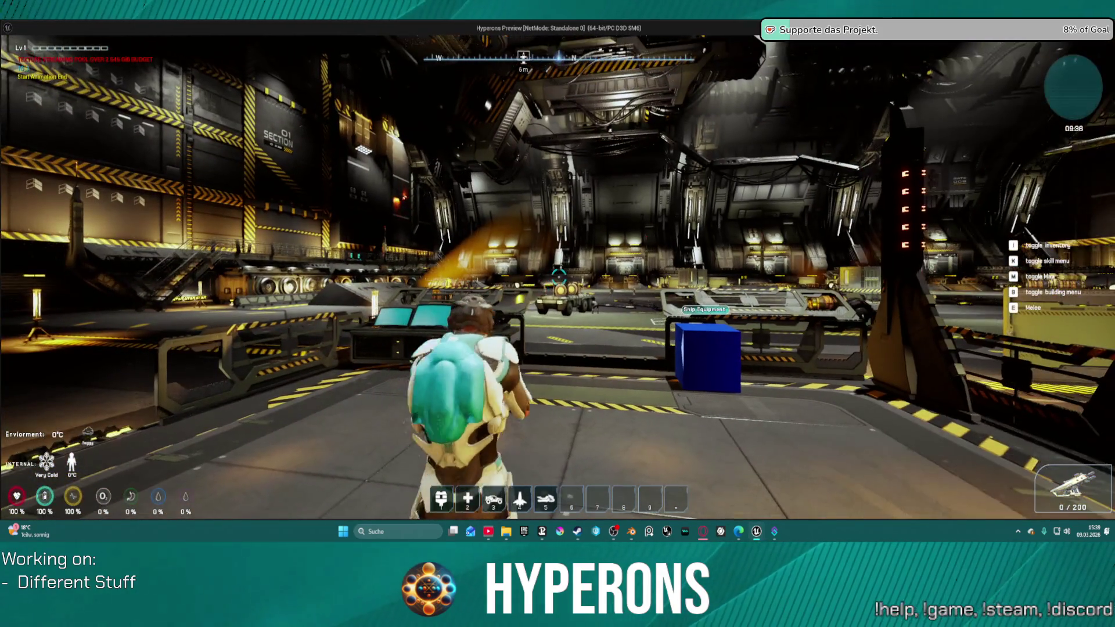
- Walk to the blue cube and take another turret from the Ship Equipment container
key("w")
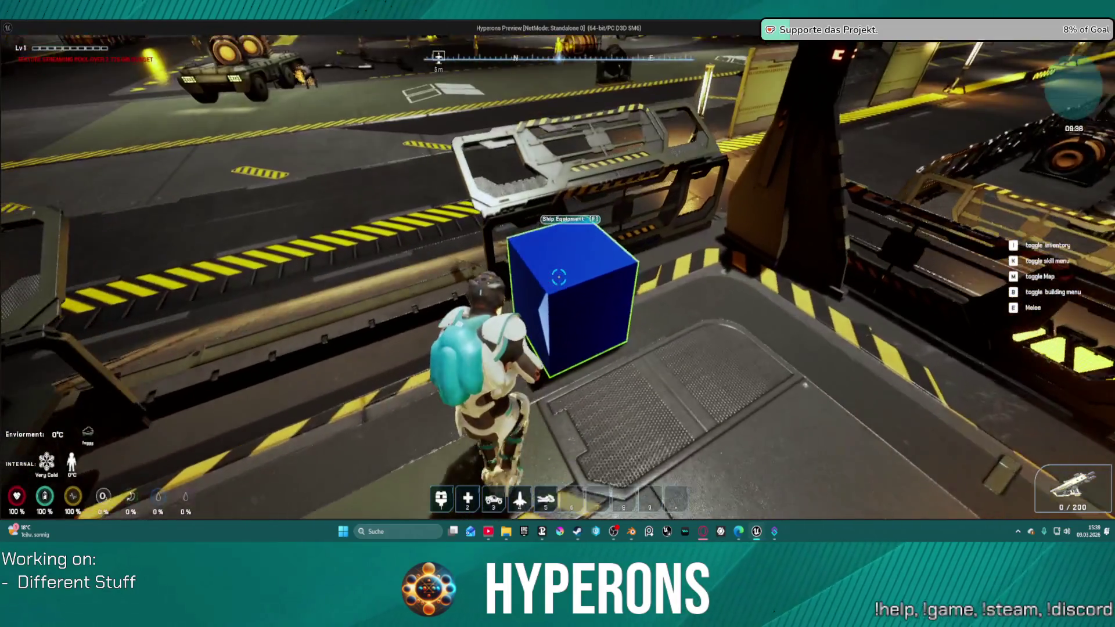
key("f")
left_click(849, 349)
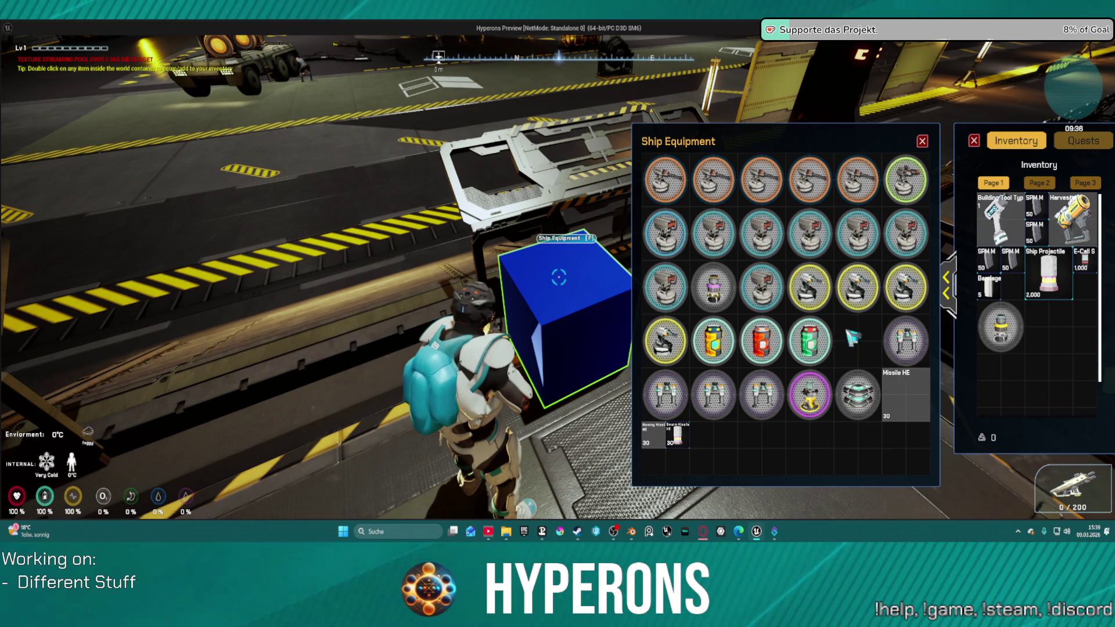
left_click(924, 141)
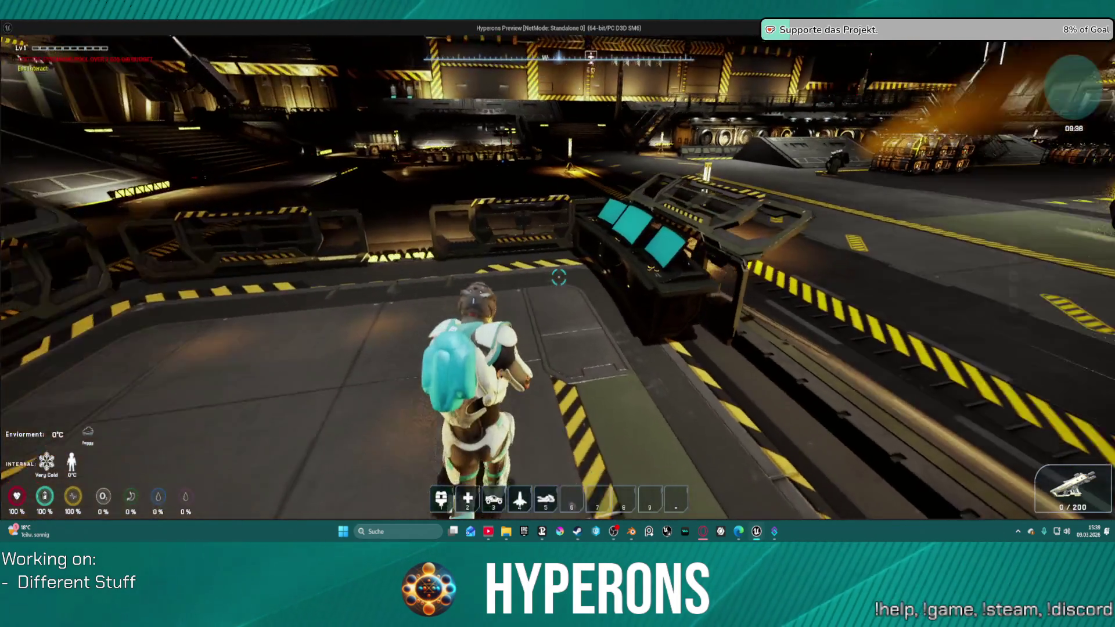
- At the ship terminal, check the C50 cargo hold and unequip the helmet into inventory
key("f")
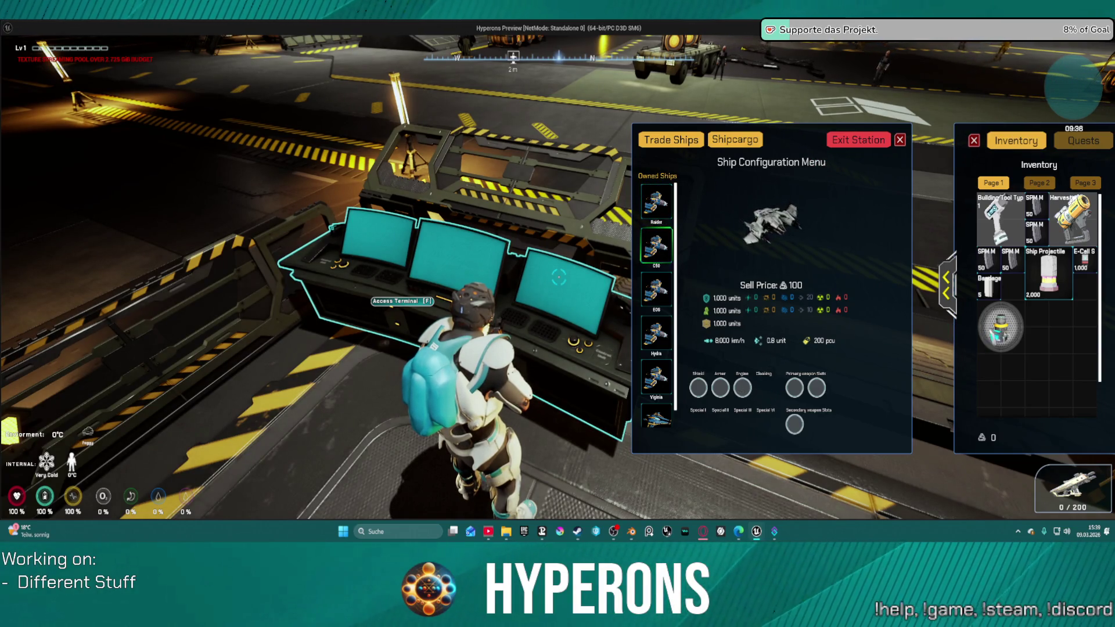
left_click_drag(745, 404, 747, 400)
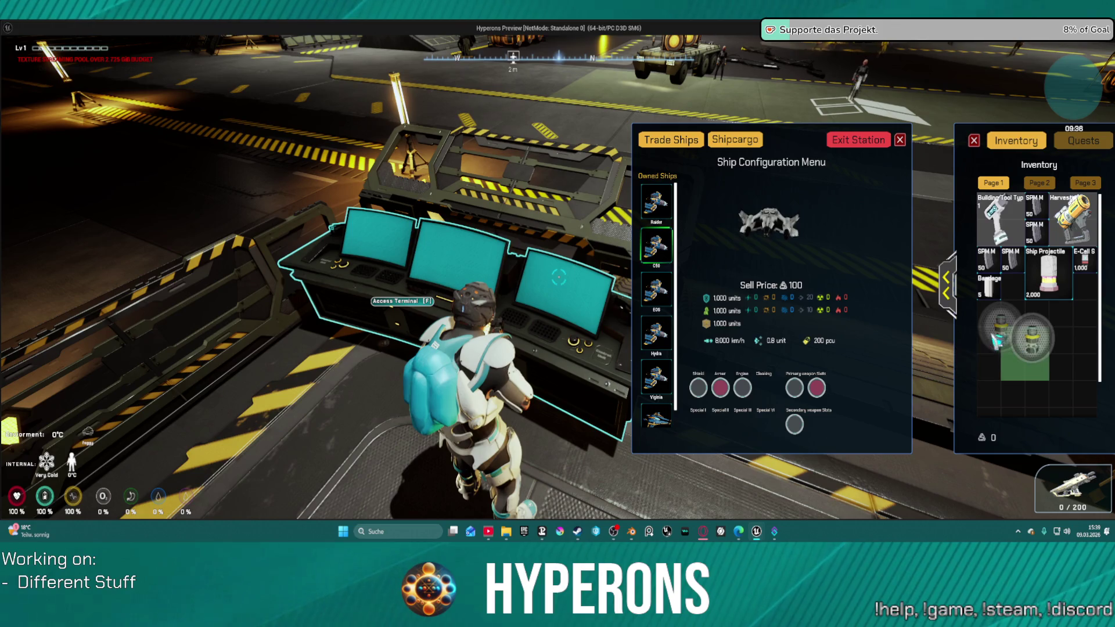
left_click(748, 146)
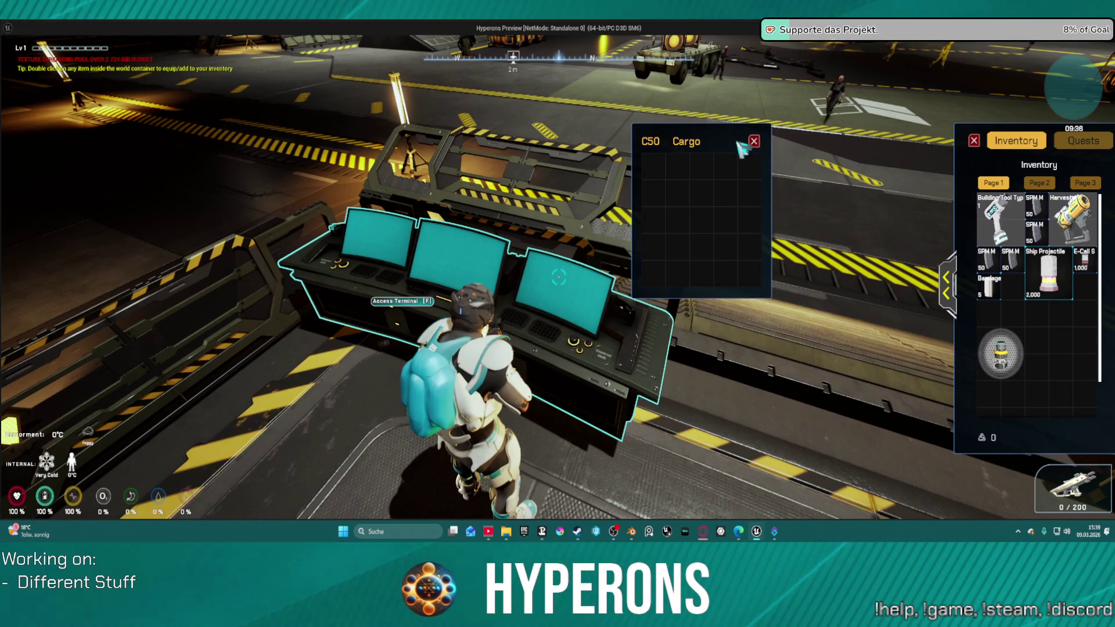
left_click(754, 142)
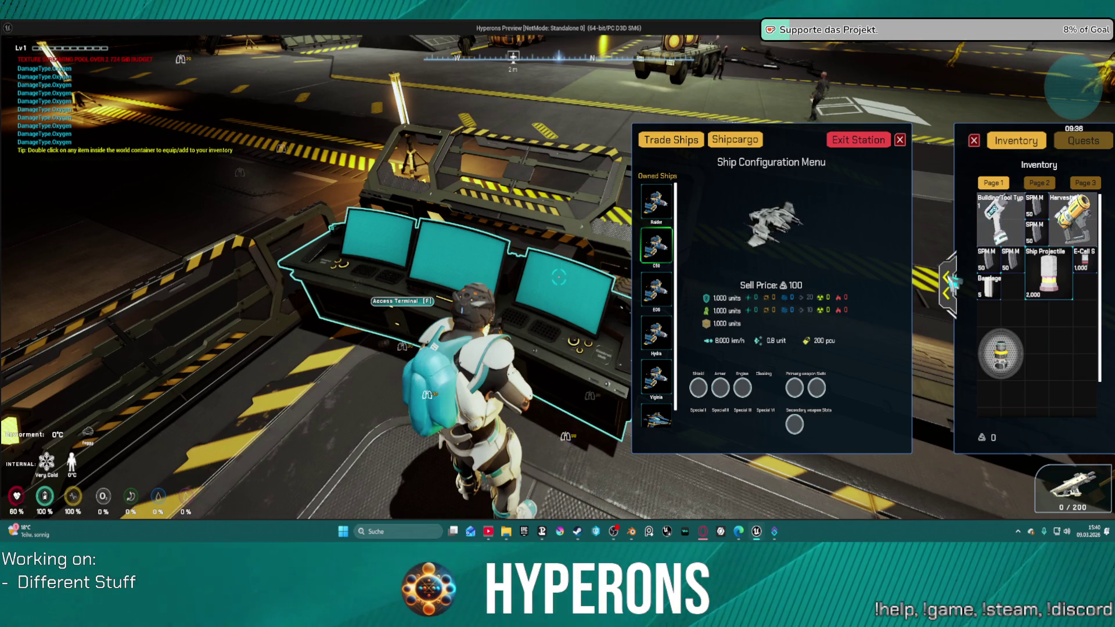
left_click(947, 285)
double_click(1063, 214)
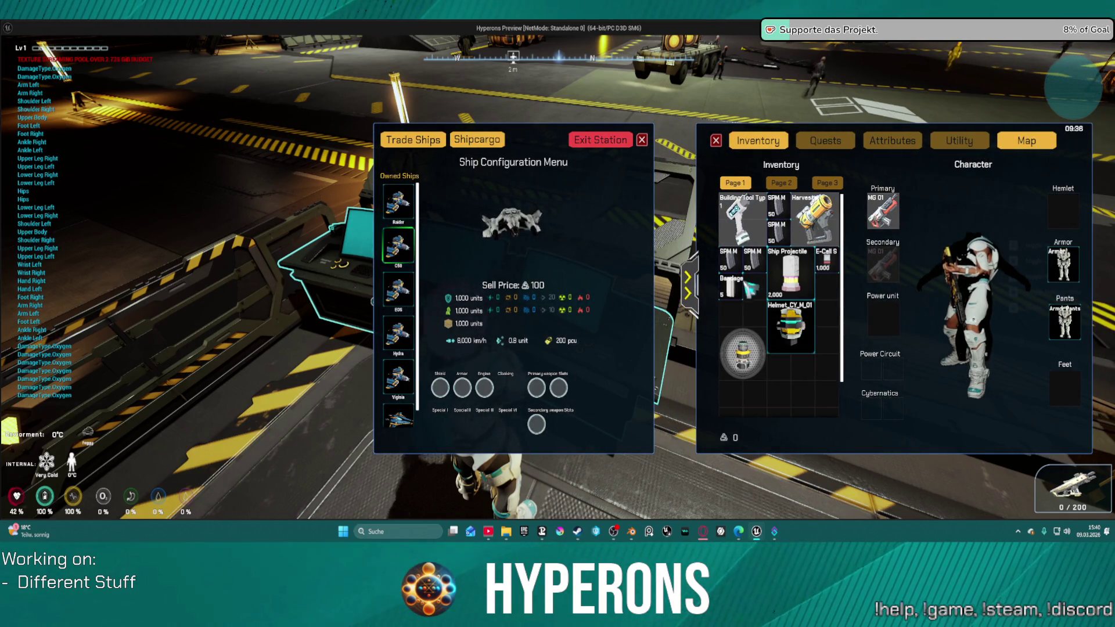
left_click(690, 286)
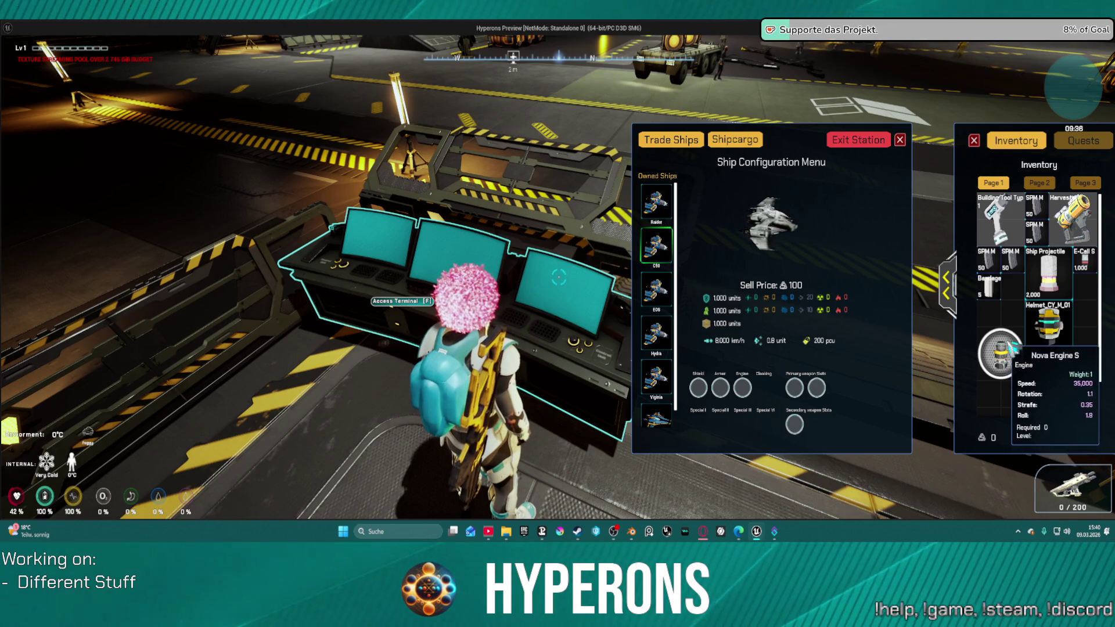
- Fit Nova Engine S into the engine slot for 35,000 km/h, cancelling Exit Station
left_click_drag(910, 372, 743, 388)
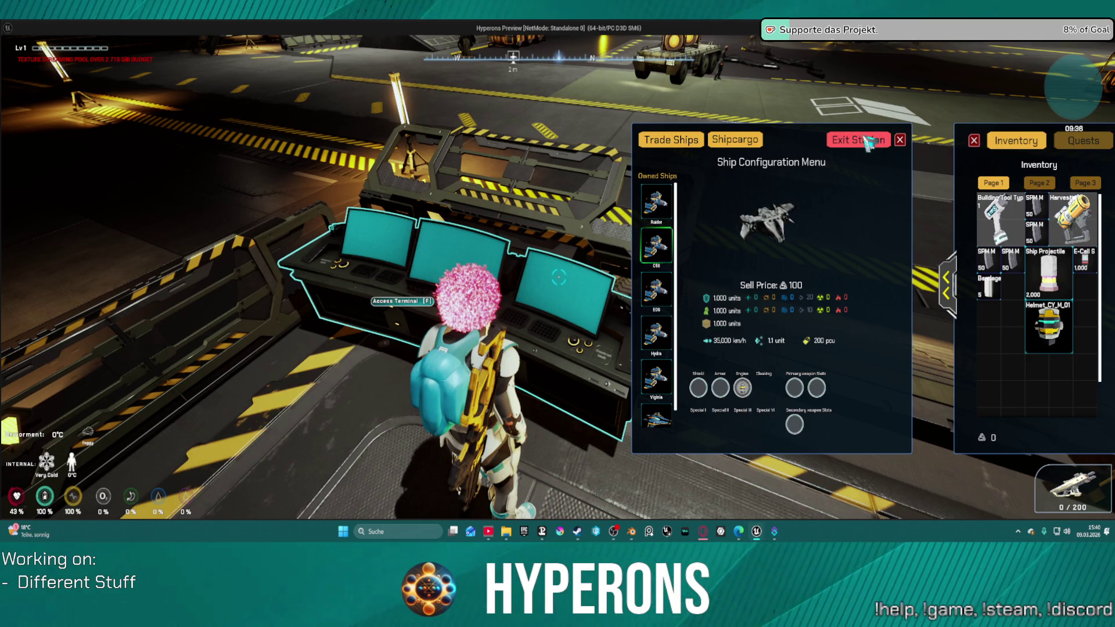
left_click(868, 143)
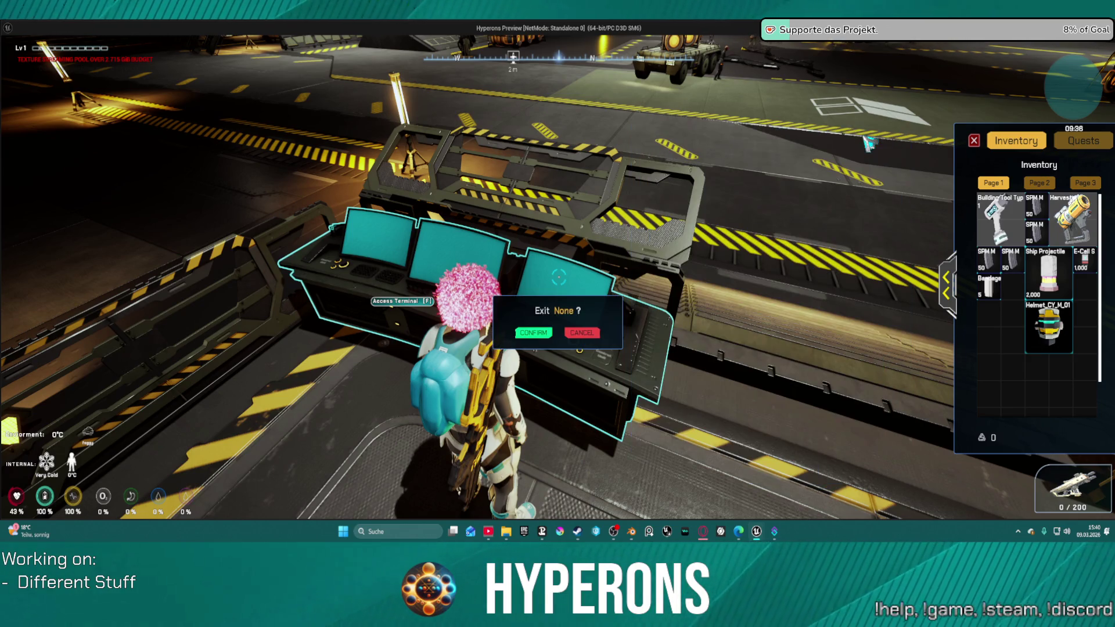
left_click(592, 334)
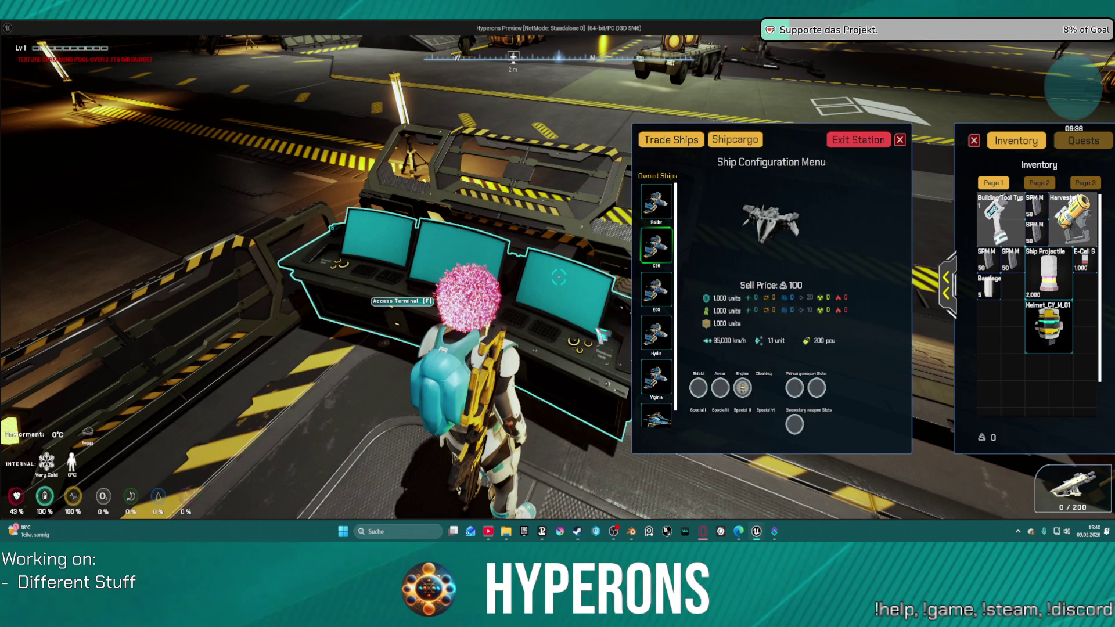
left_click(900, 140)
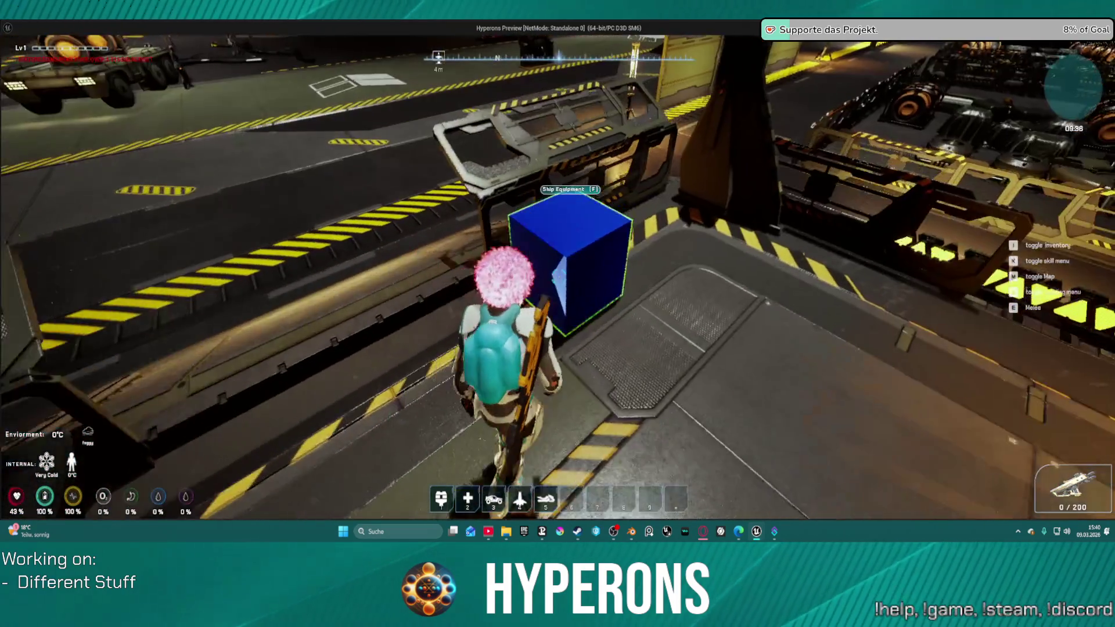
key("f")
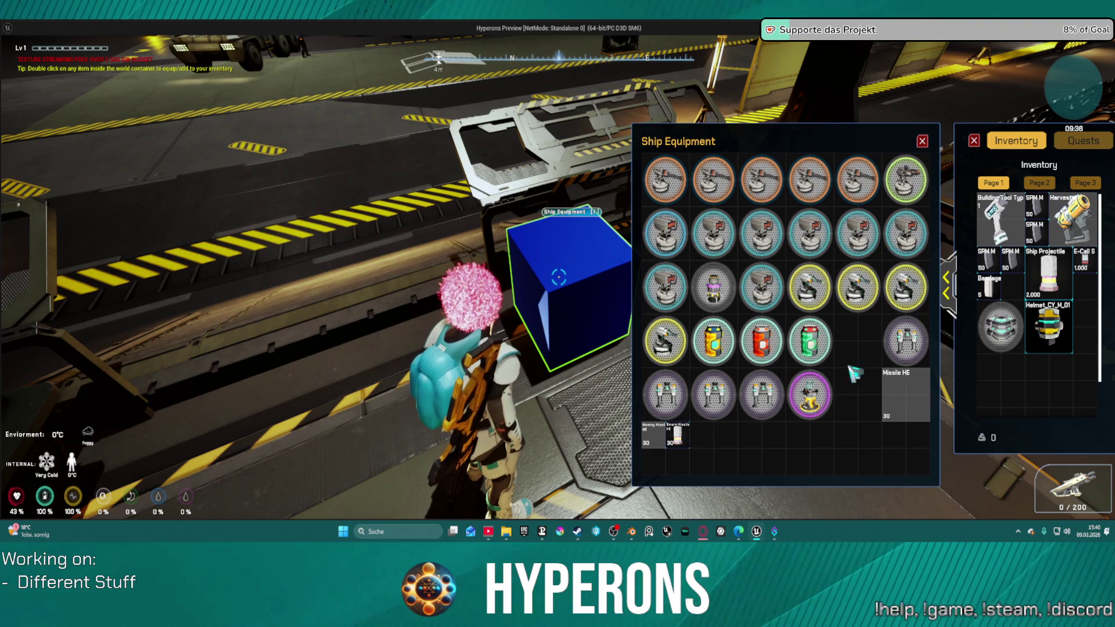
- Take the green shield canister and the Missle2_S weapon from Ship Equipment into the inventory
double_click(820, 347)
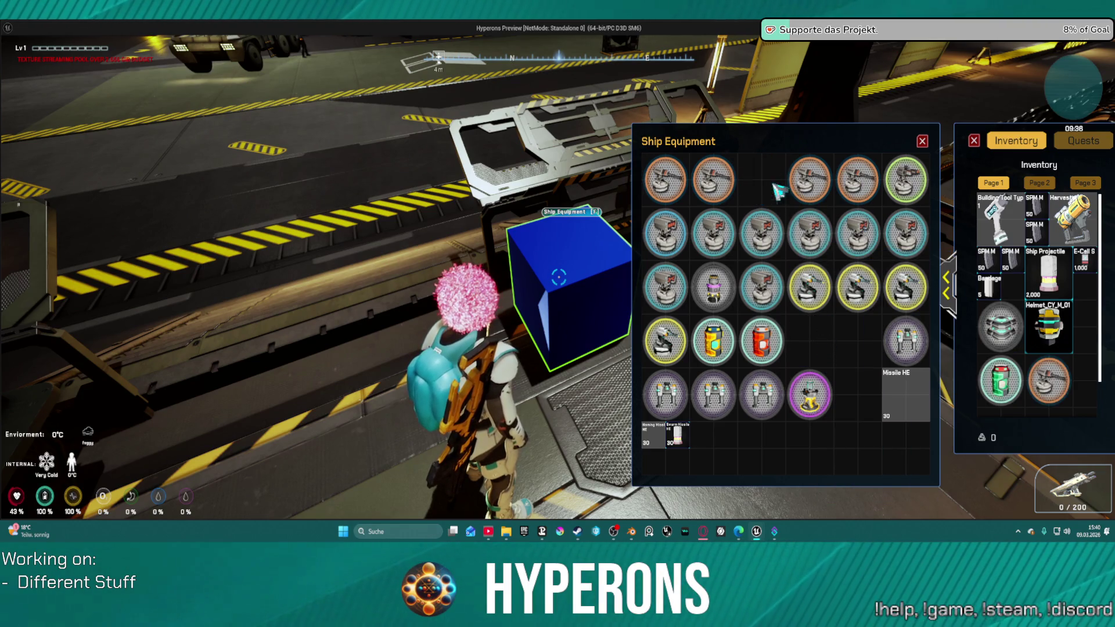
double_click(764, 238)
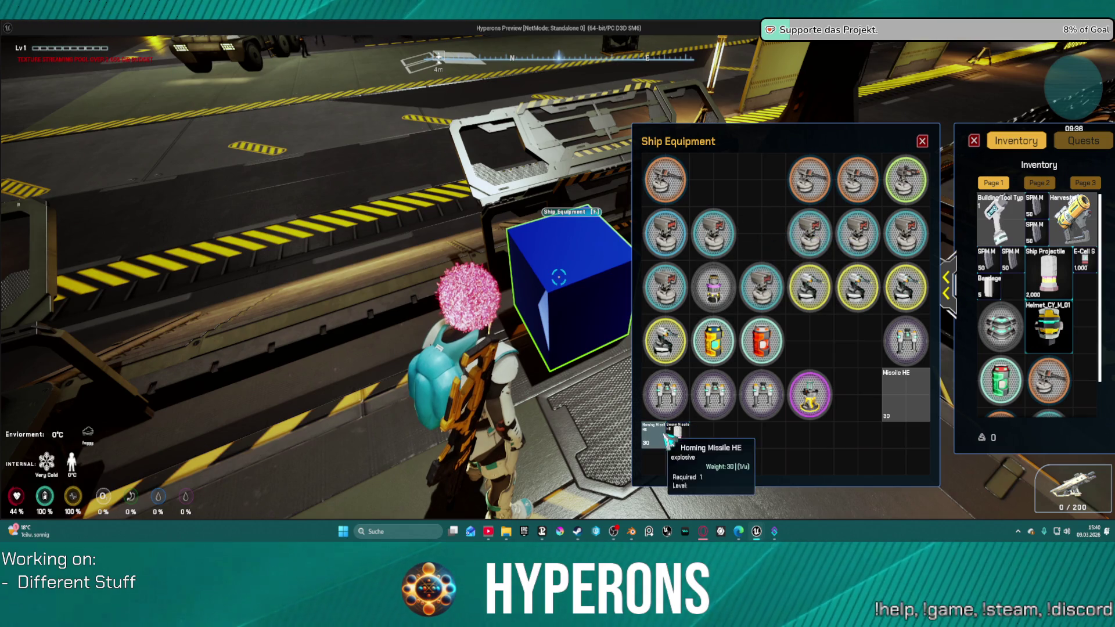
left_click(922, 141)
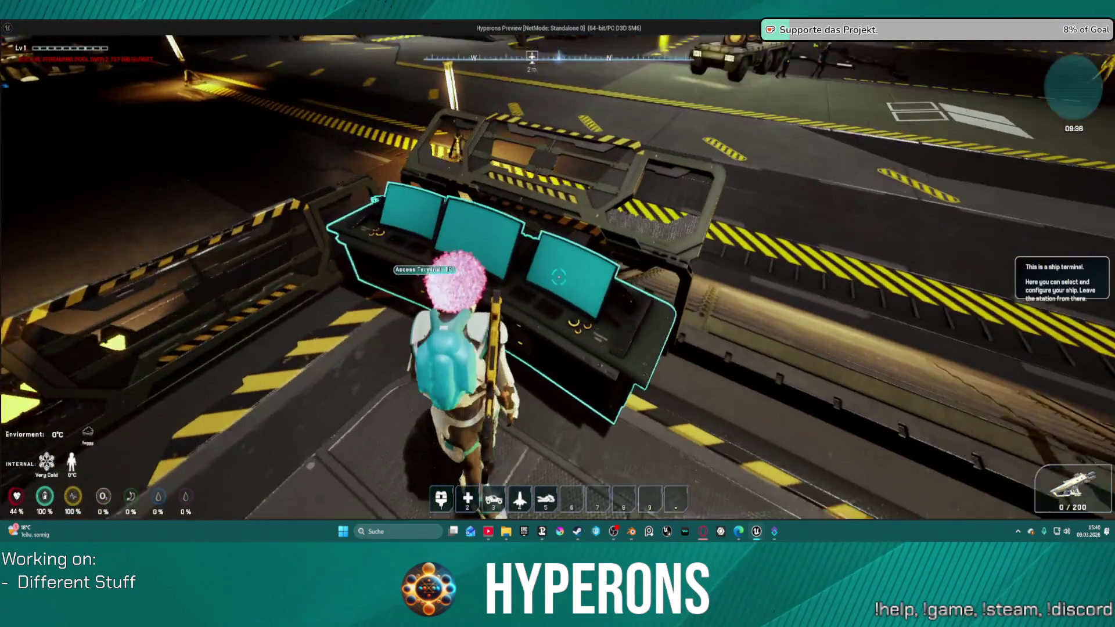
- At the ship terminal, try placing Armor1 and fit the green shield into the shield slot
key("f")
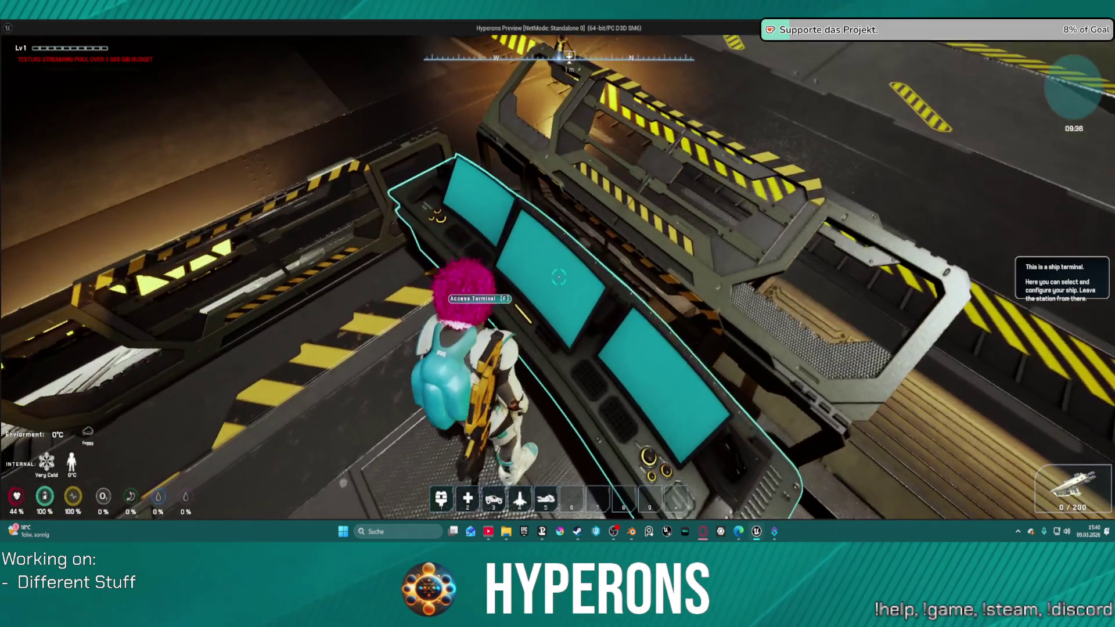
mouse_move(1010, 334)
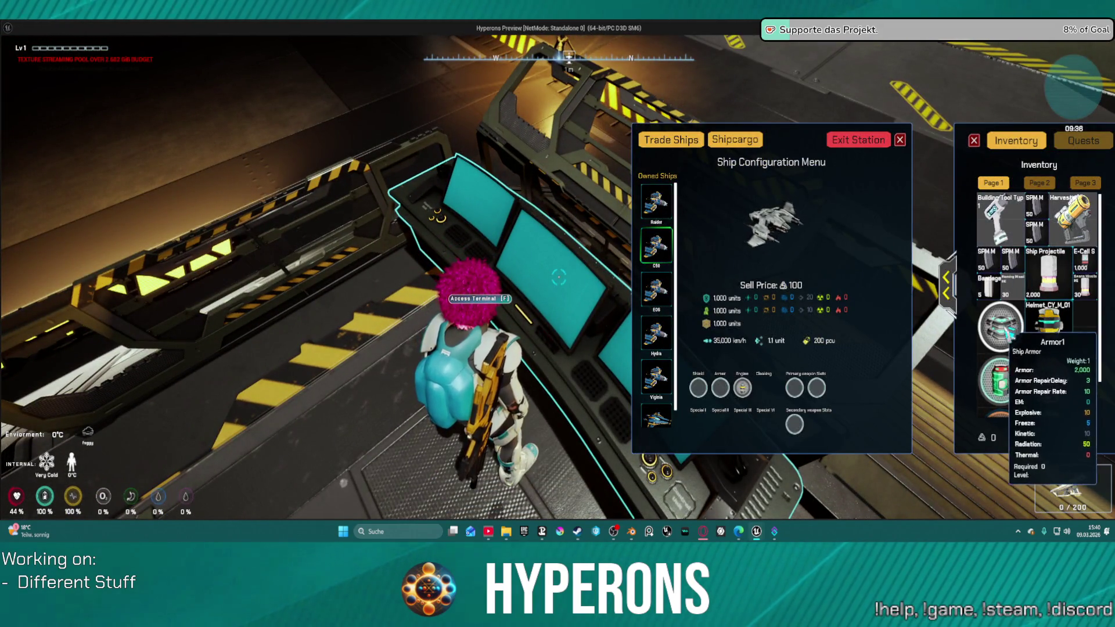
left_click_drag(1009, 334, 797, 393)
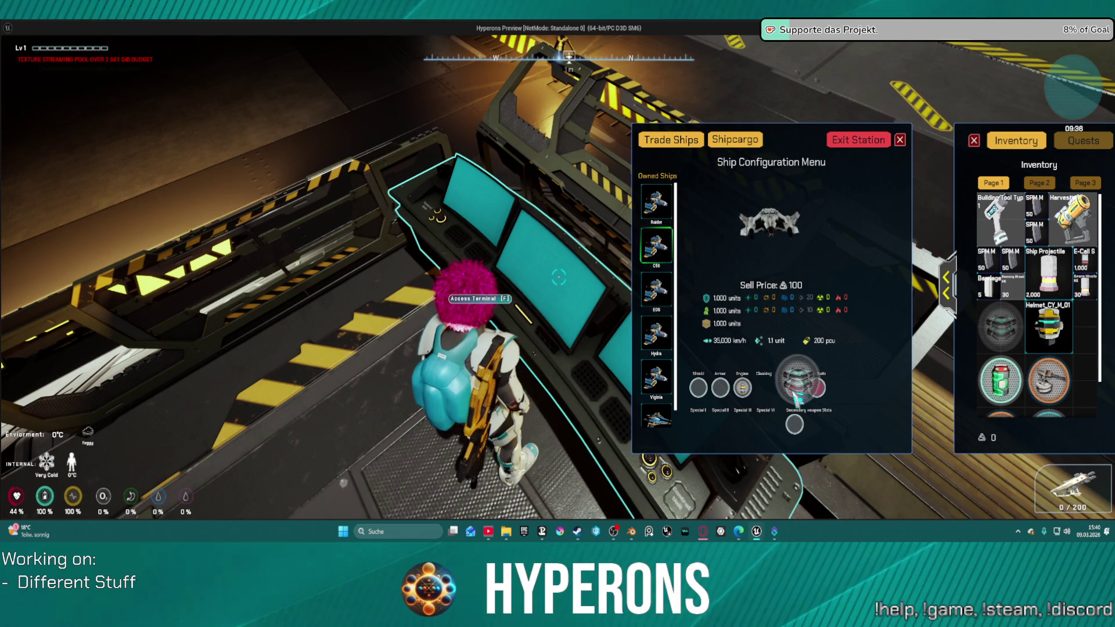
left_click(734, 141)
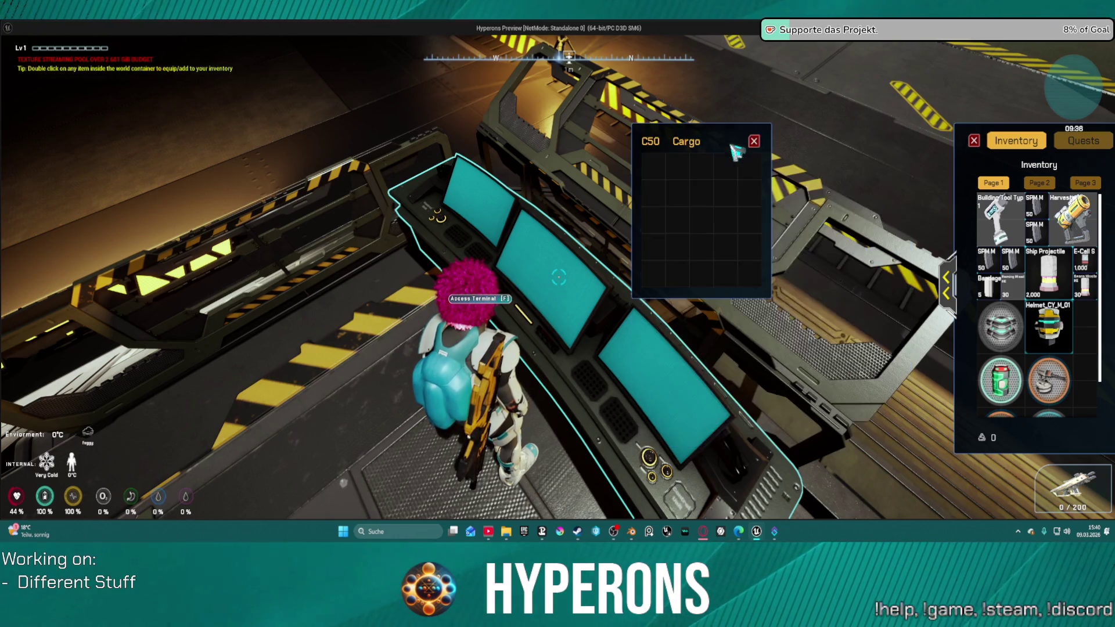
left_click(754, 141)
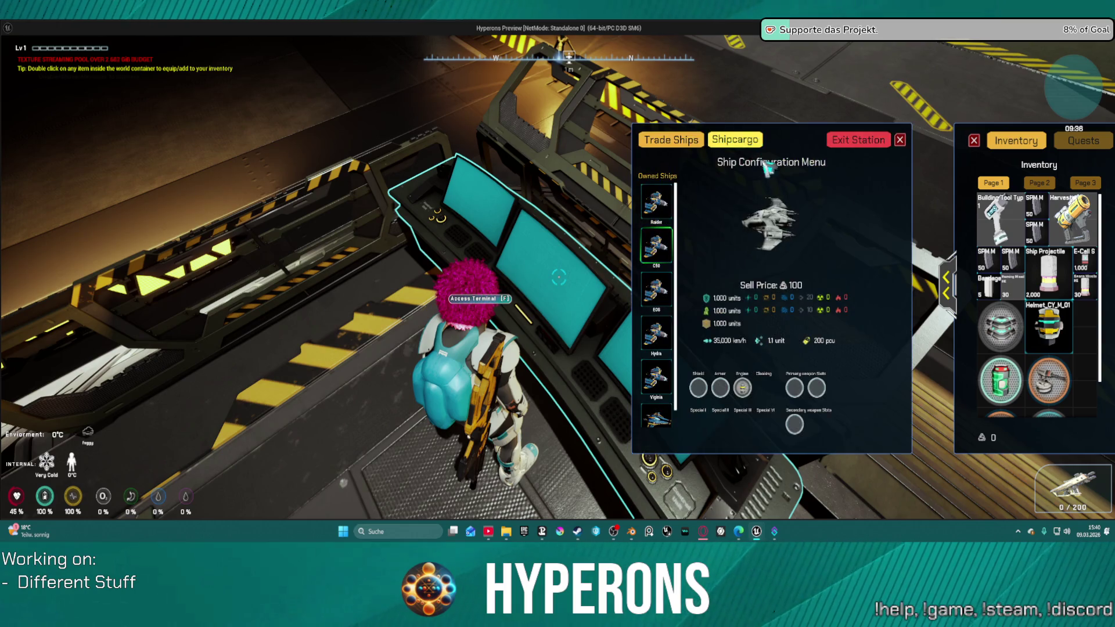
double_click(1007, 384)
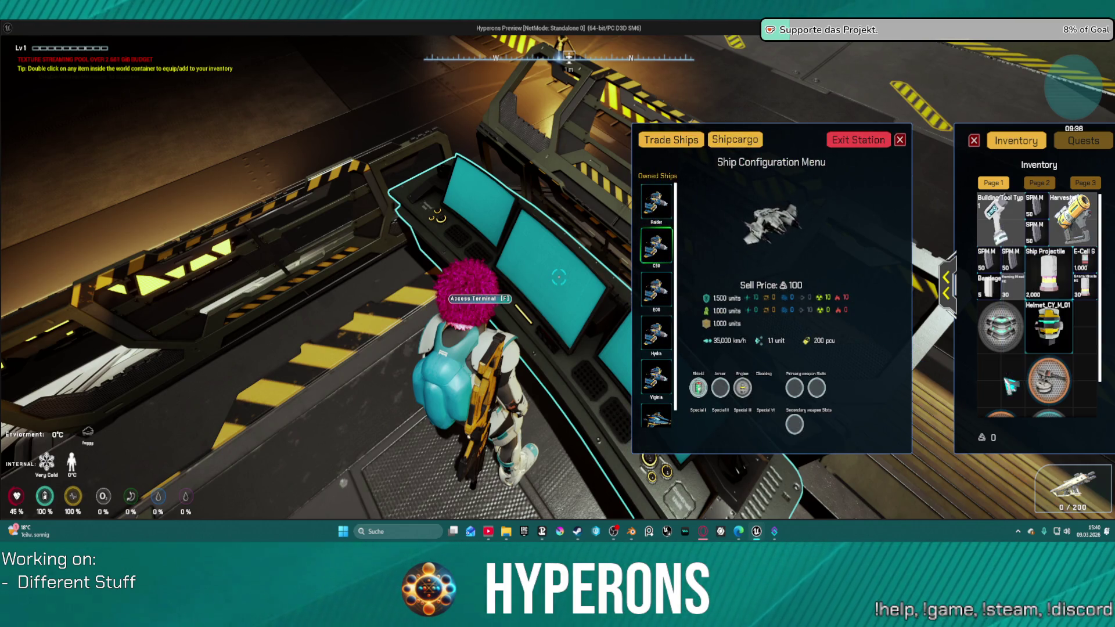
- Review both inventory pages and the C50 cargo hold, then choose Exit Station
scroll(1057, 394, "down", 1)
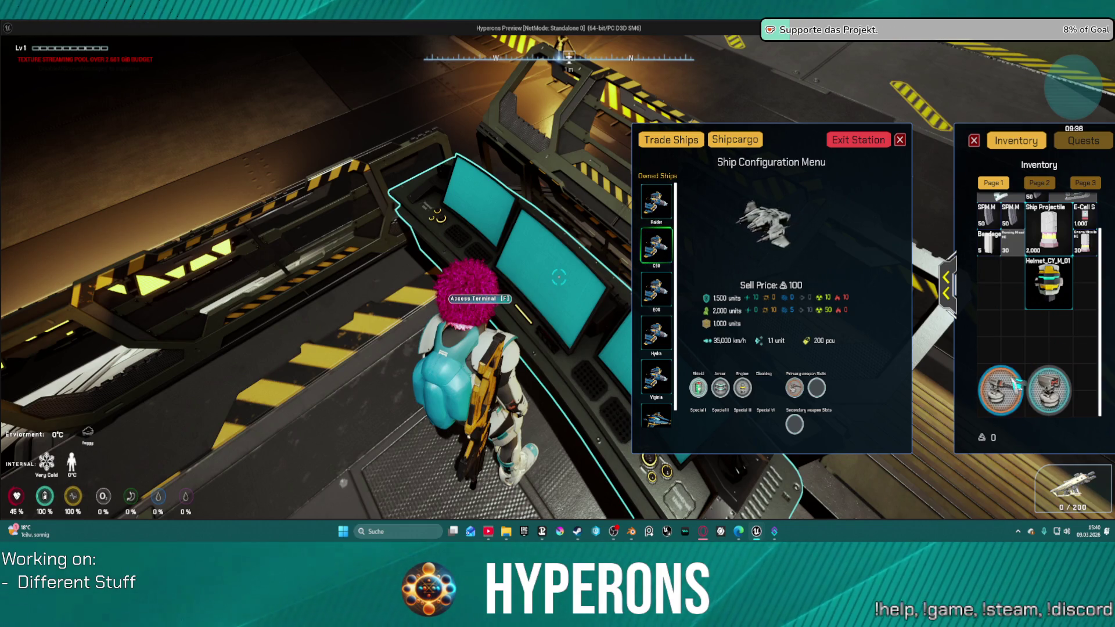
left_click(736, 145)
scroll(1028, 233, "up", 3)
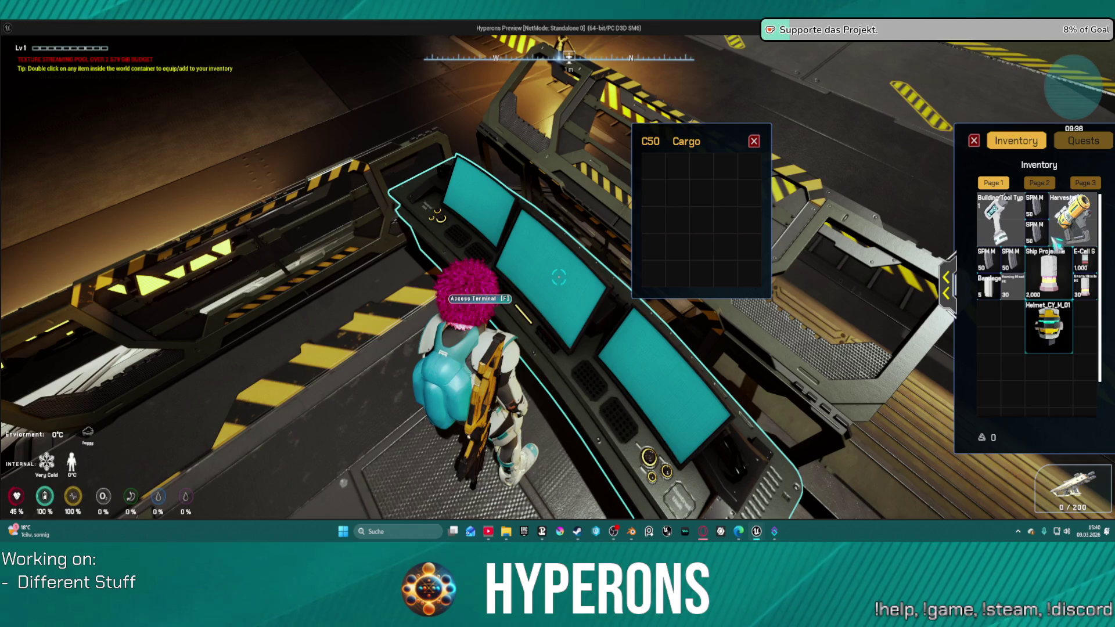
scroll(1057, 403, "down", 2)
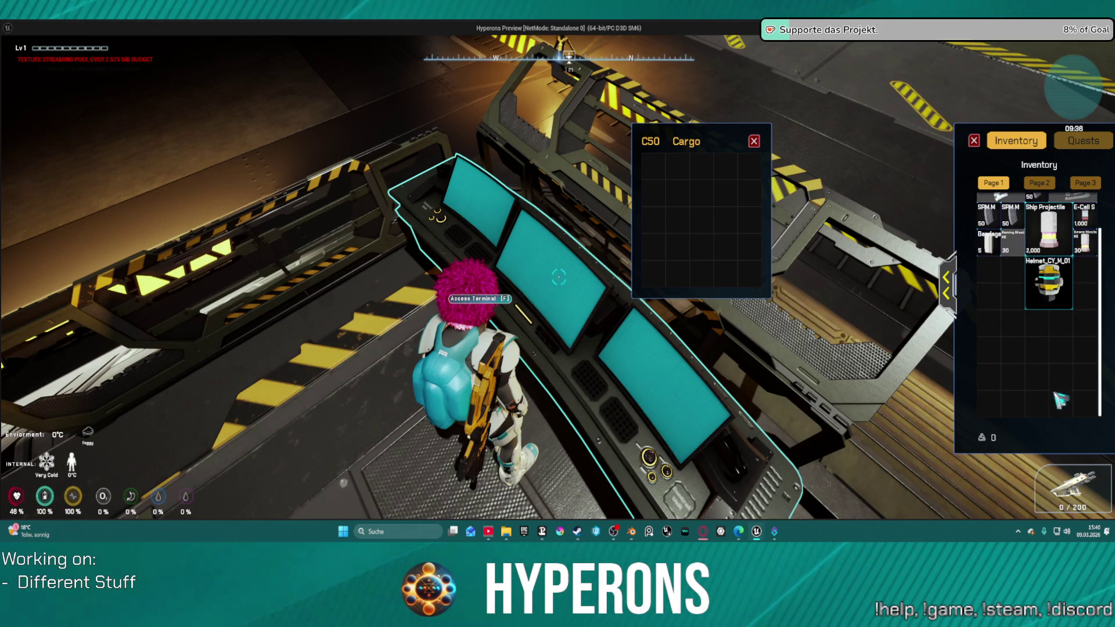
left_click(1041, 184)
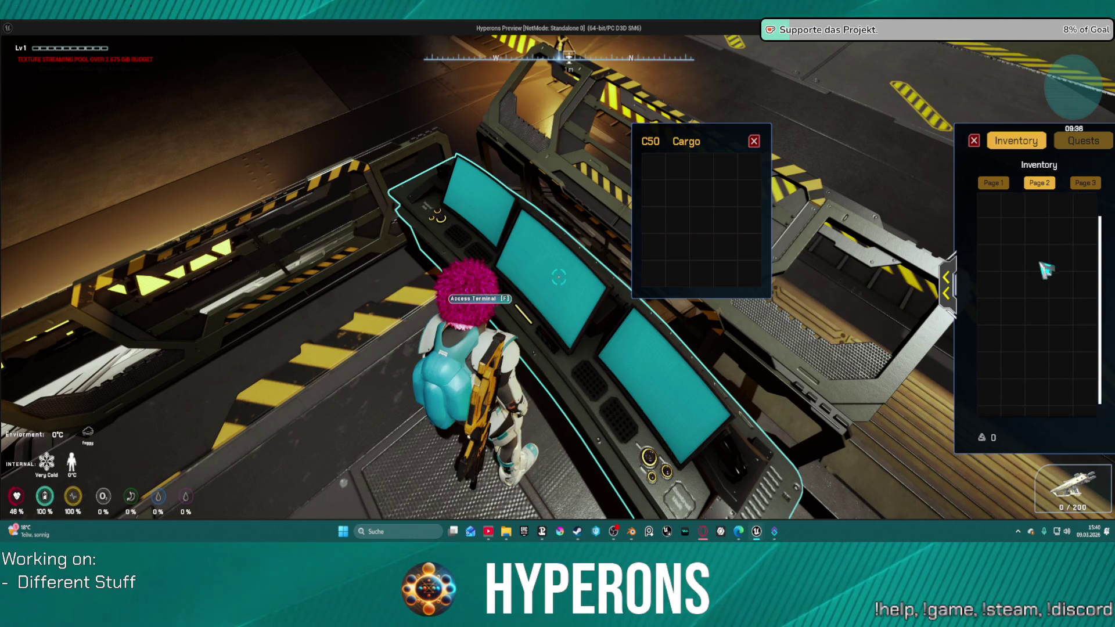
scroll(1010, 253, "up", 1)
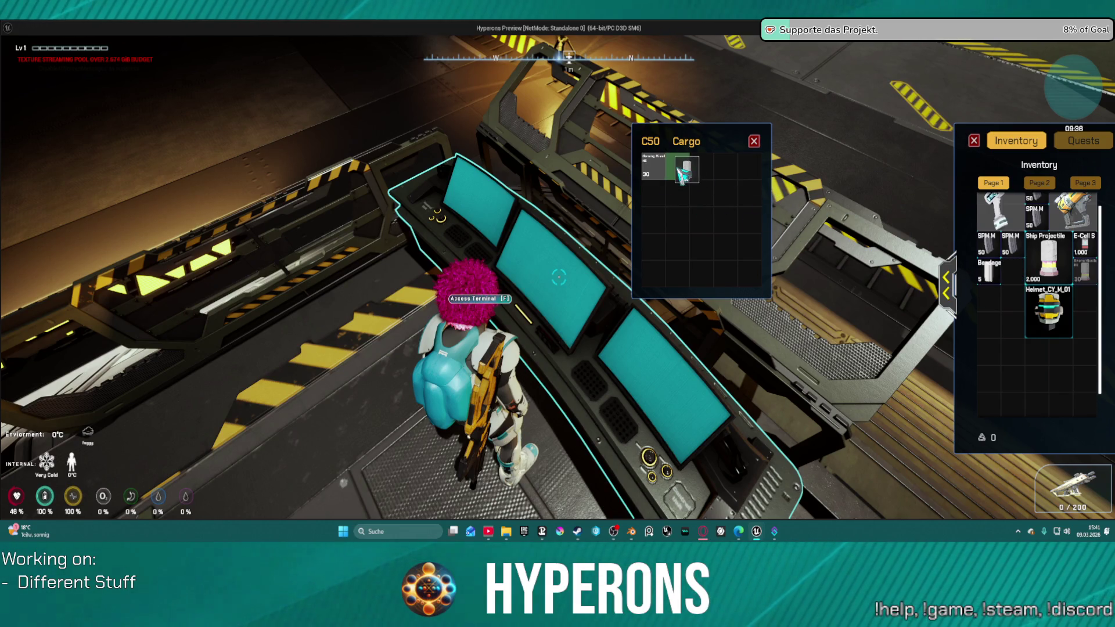
left_click(754, 142)
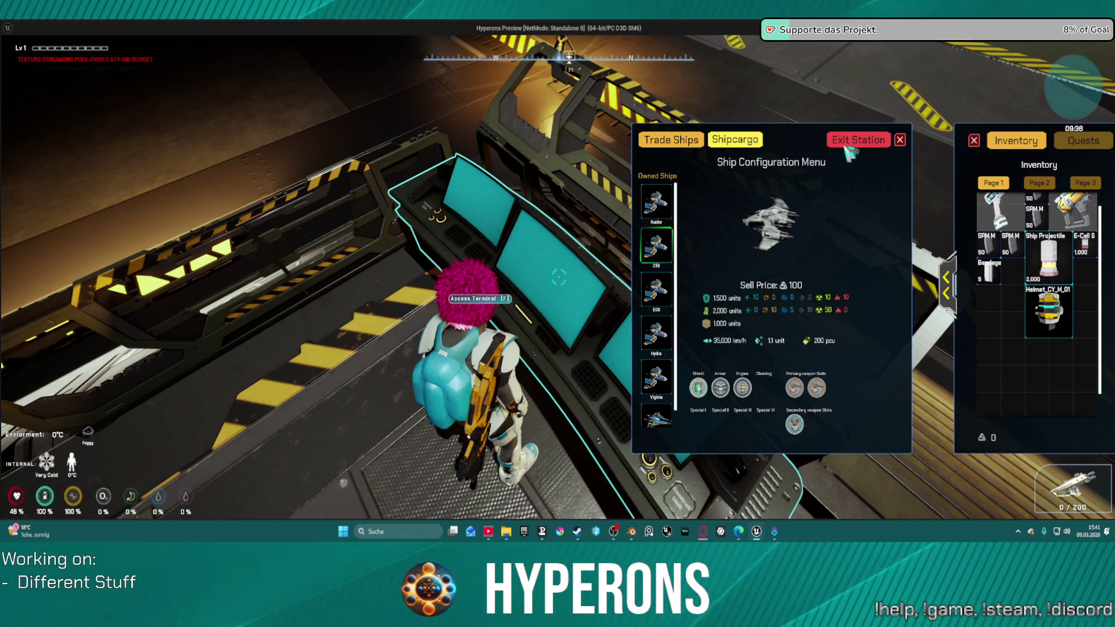
left_click(873, 142)
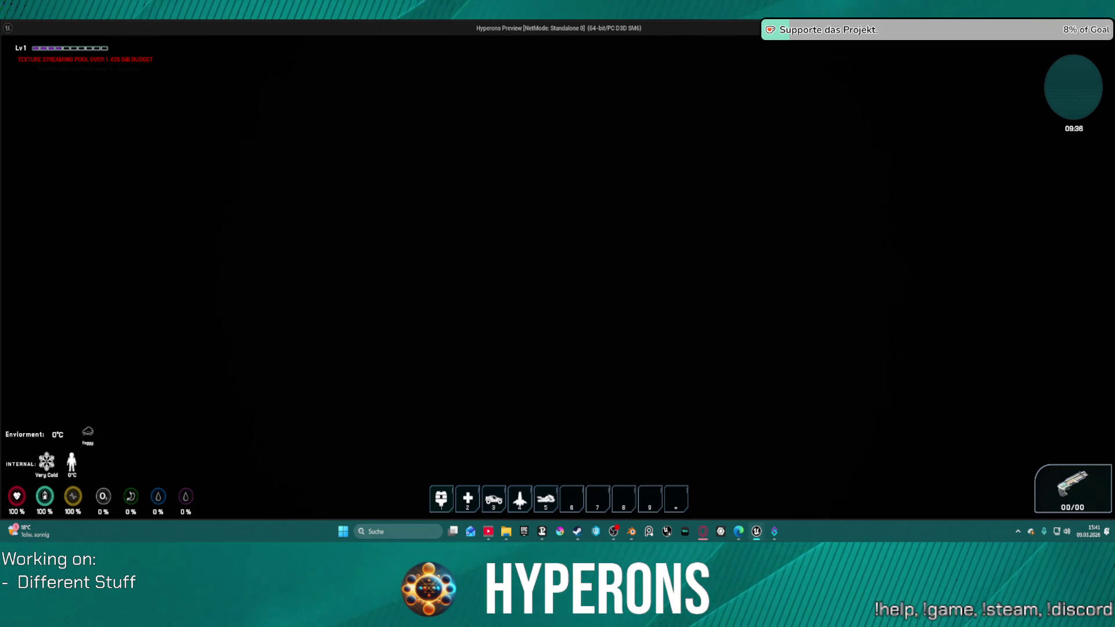
- Stop the running preview and relaunch the game to the Hyperons character selection
key("Escape")
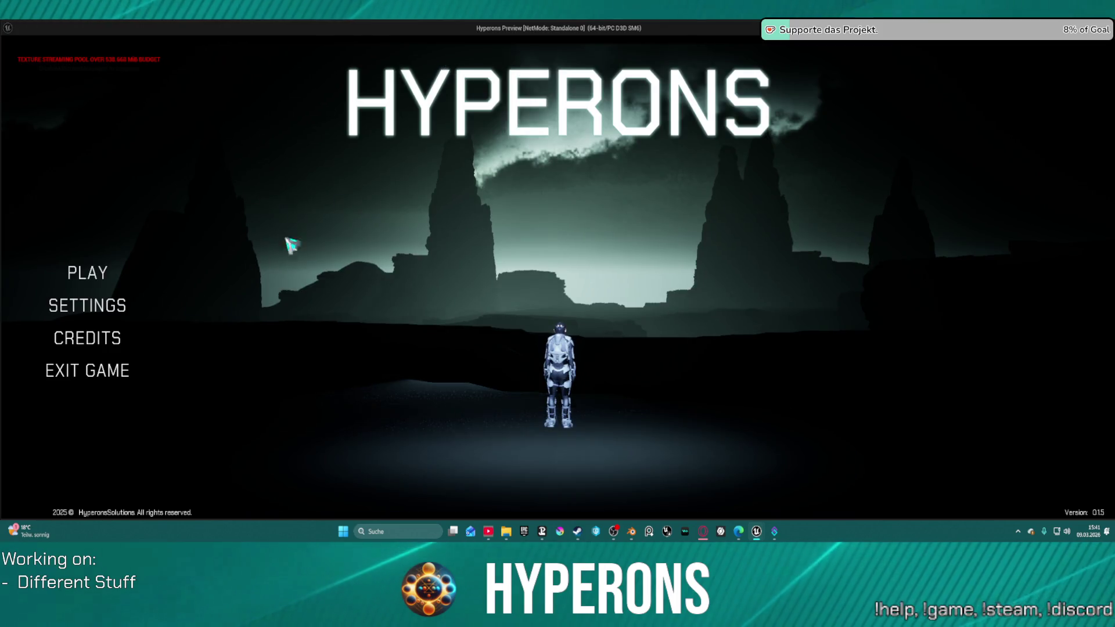
left_click(94, 274)
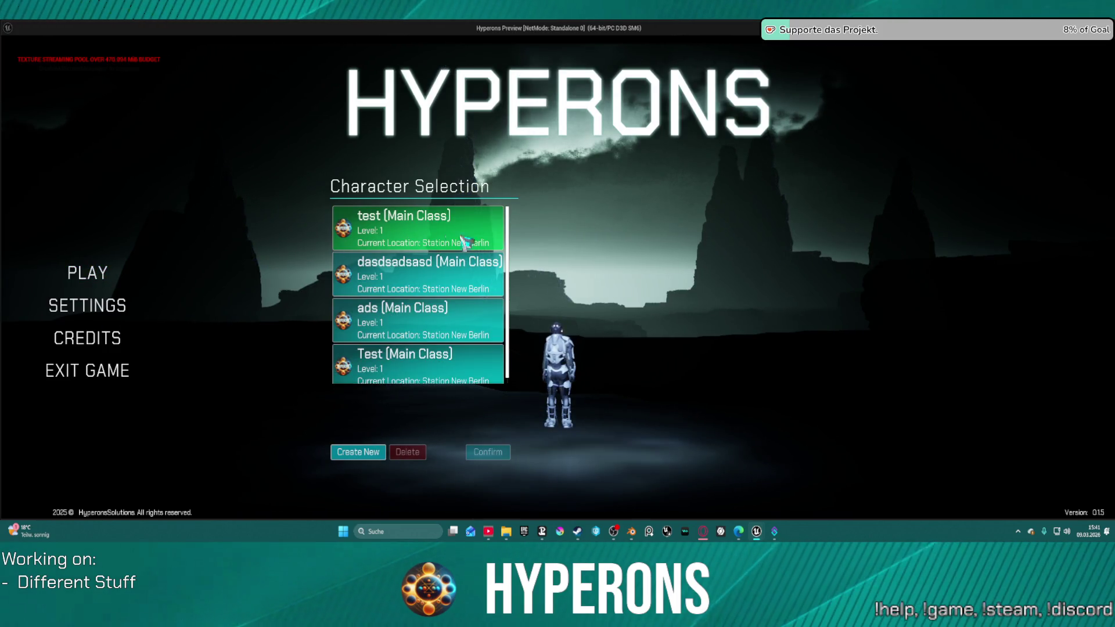
- Pick the first saved character, 'test', and start the game in the station hangar
left_click(488, 451)
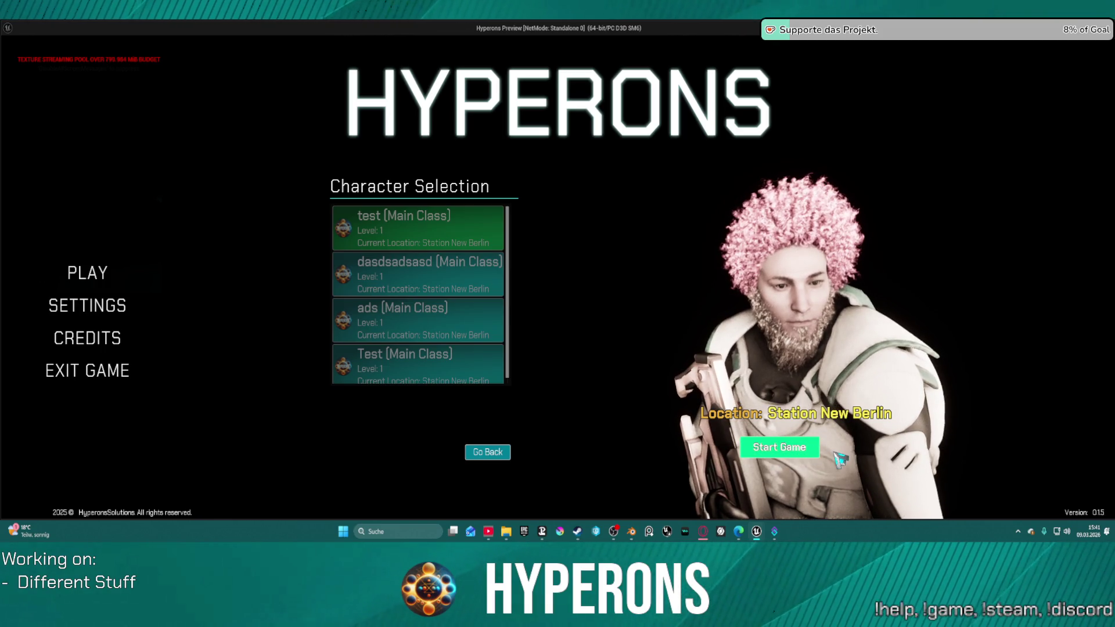
left_click(780, 446)
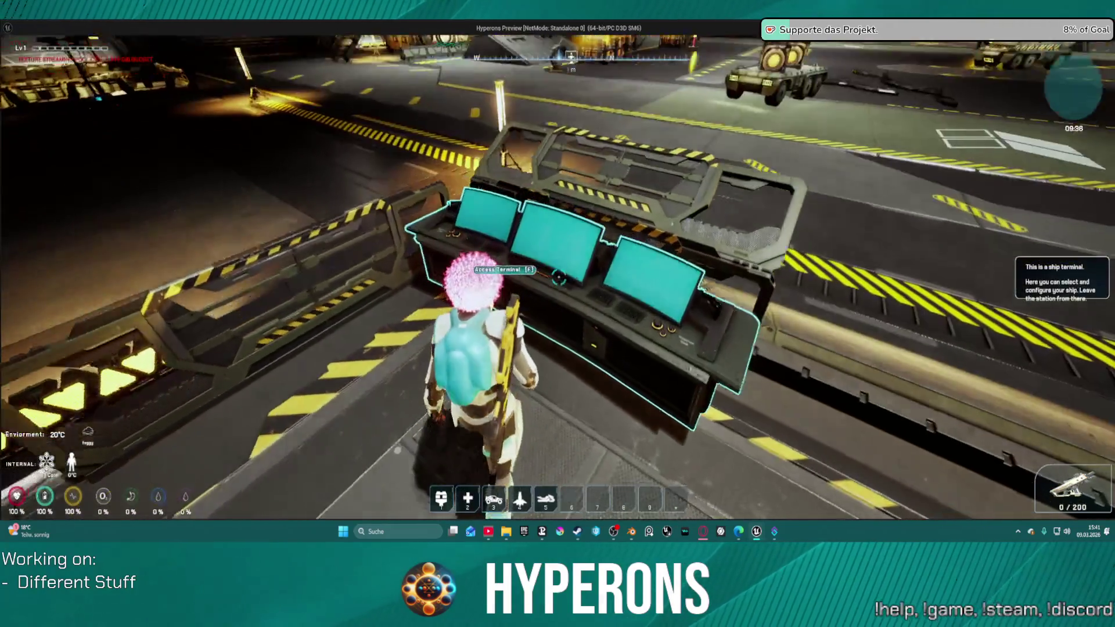
- Use the Access Terminal and choose Exit Station to leave Station New Berlin
key("f")
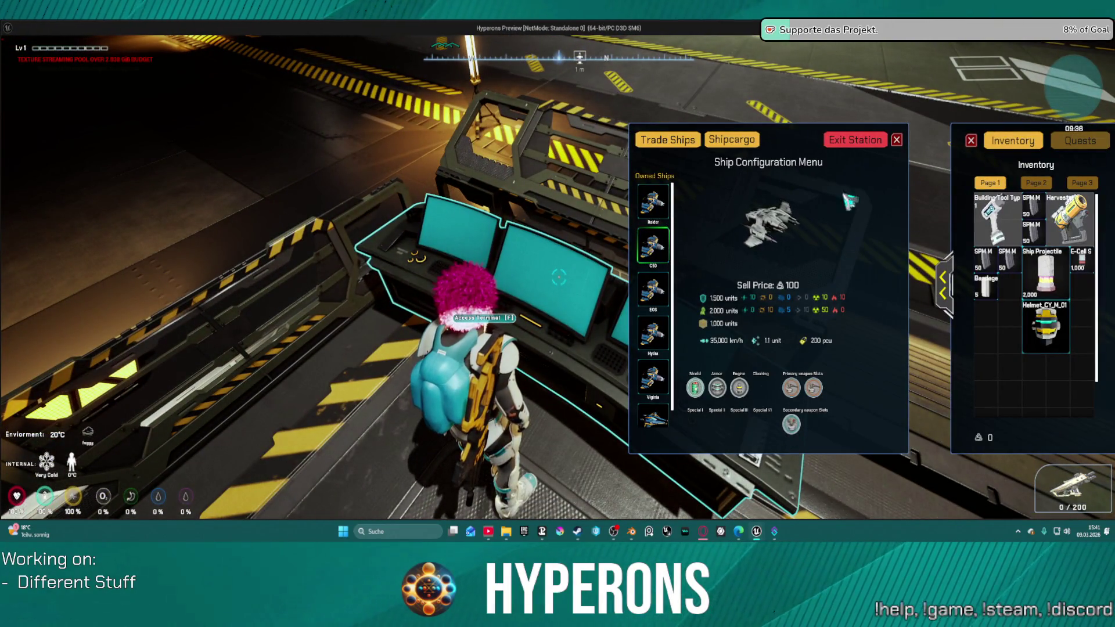
left_click(856, 140)
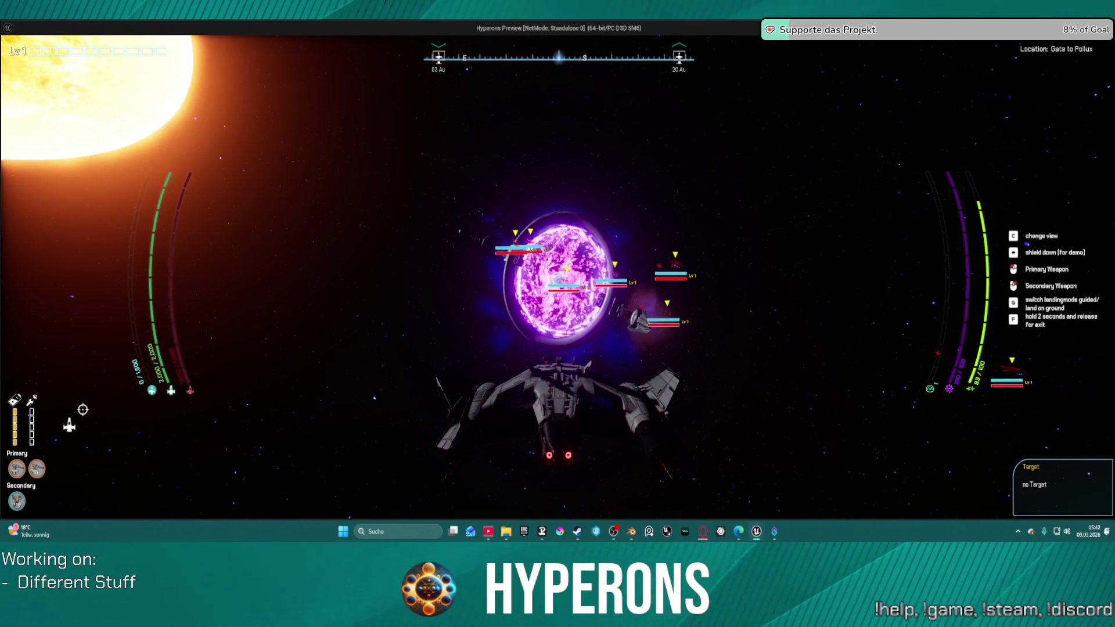
- Accelerate the ship toward the Gate to Pollux jumpgate
key("w")
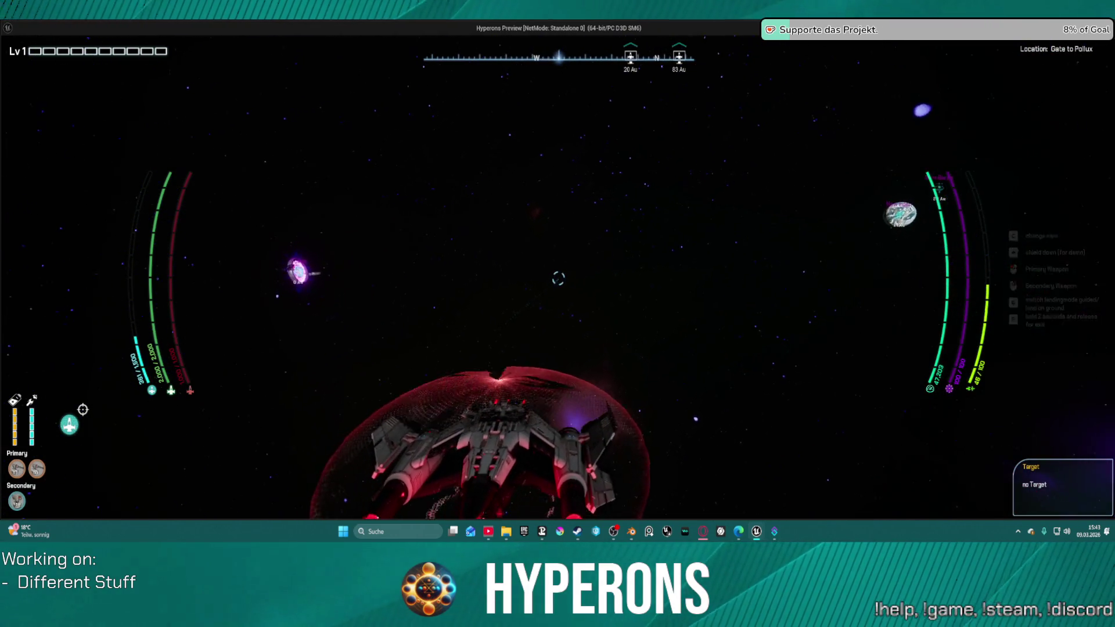
- Move the 2,000 Ship Projectiles into the C50 cargo hold, then boost toward the gate
key("i")
mouse_move(1051, 278)
left_mouse_down()
mouse_move(733, 189)
mouse_move(730, 176)
left_mouse_up()
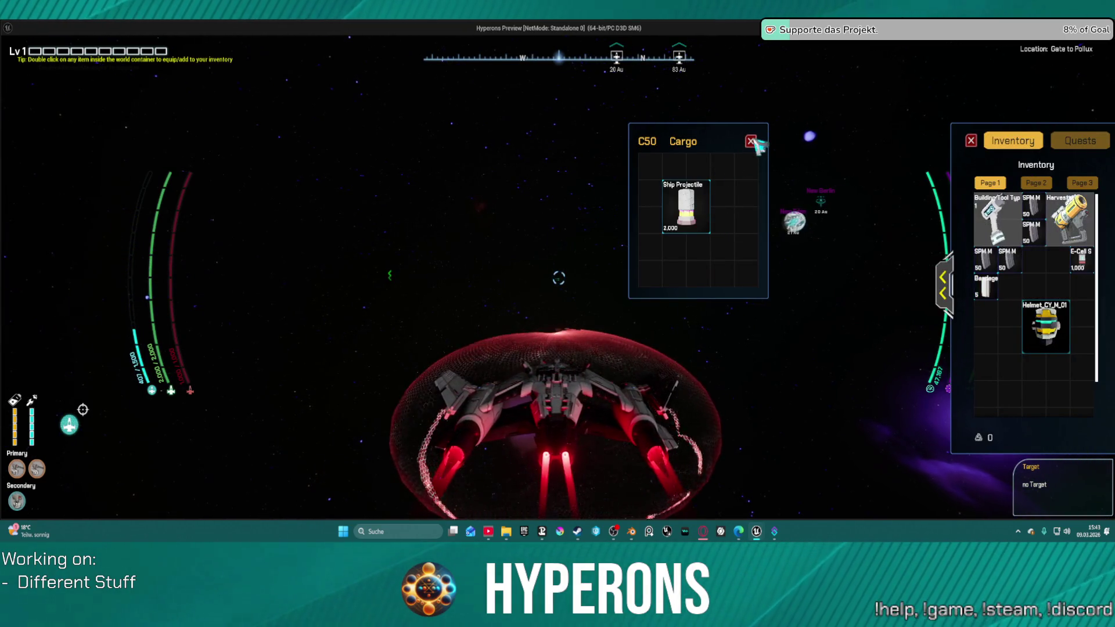
left_click(753, 142)
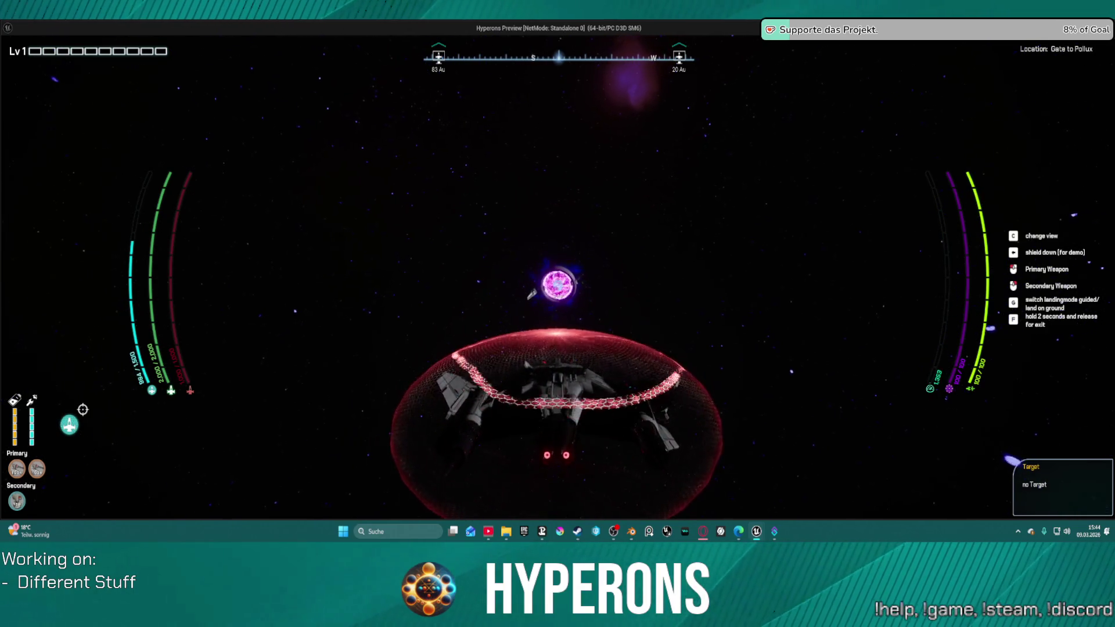
key("w")
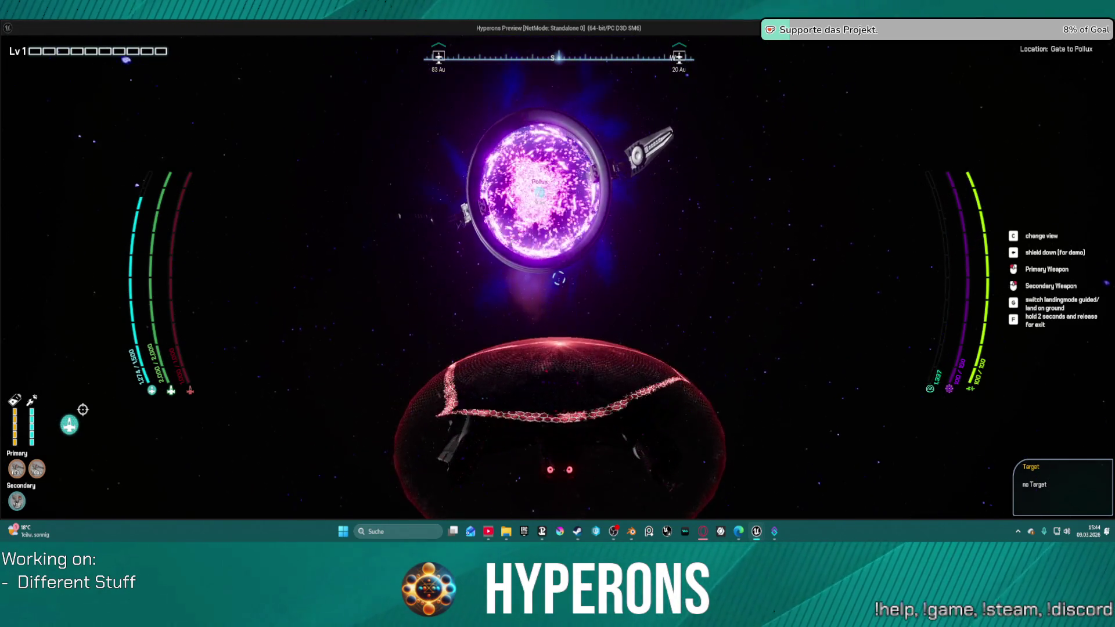
- Stop the play session to return to the BP_ARPG_GameMode EventGraph
key("Escape")
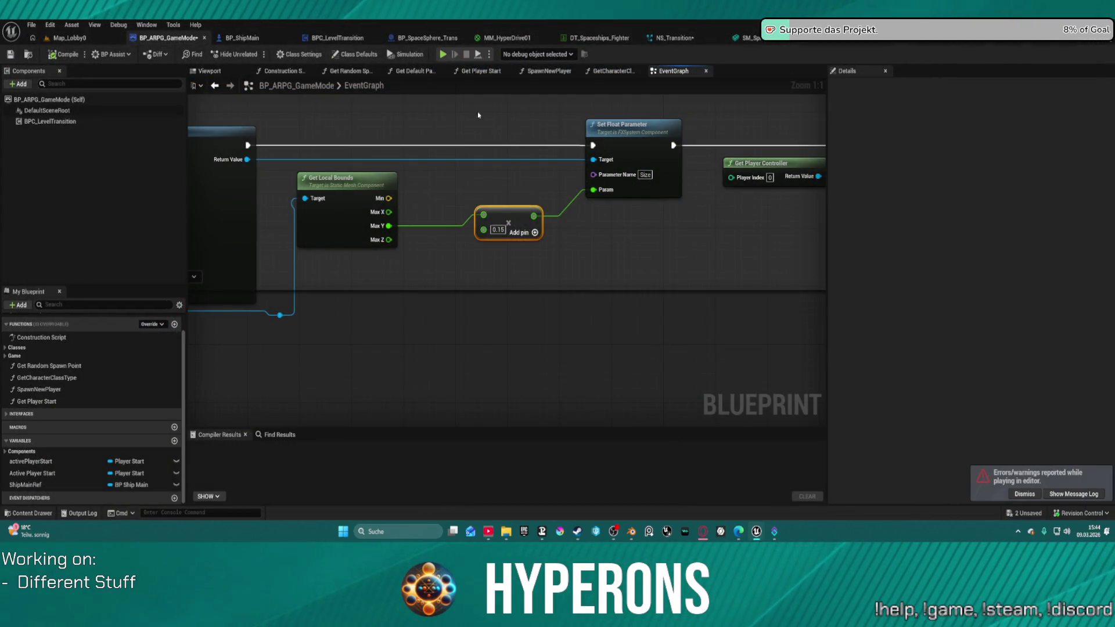
- From the BP_SpaceSphere_Trans editor, open Jumpgate_01 from the Jumpgates folder in the Content Drawer
left_click(456, 39)
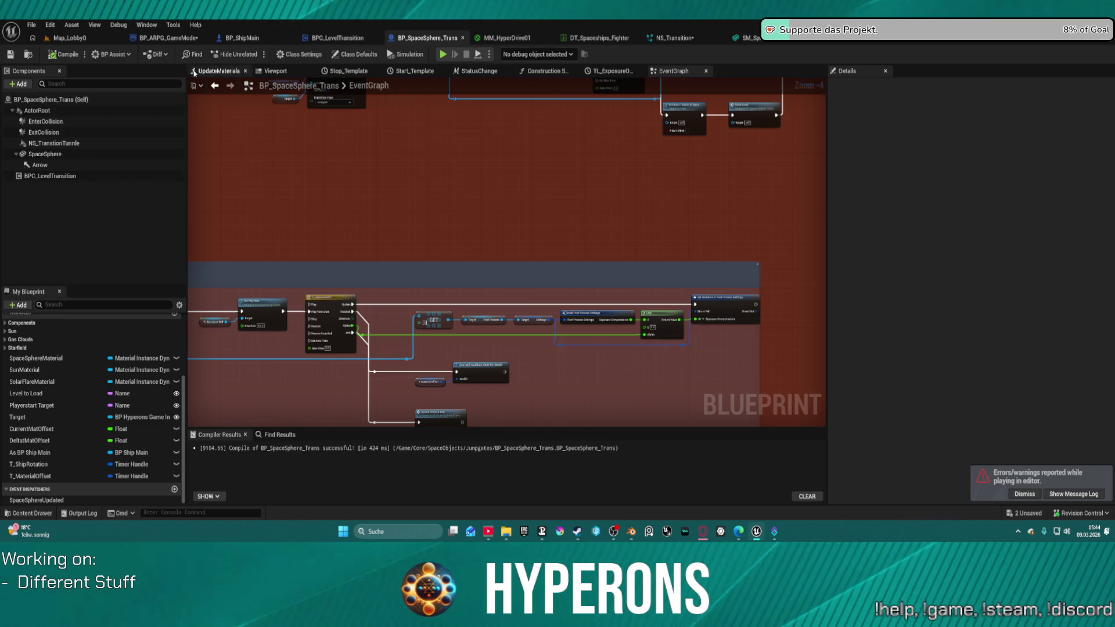
left_click(23, 514)
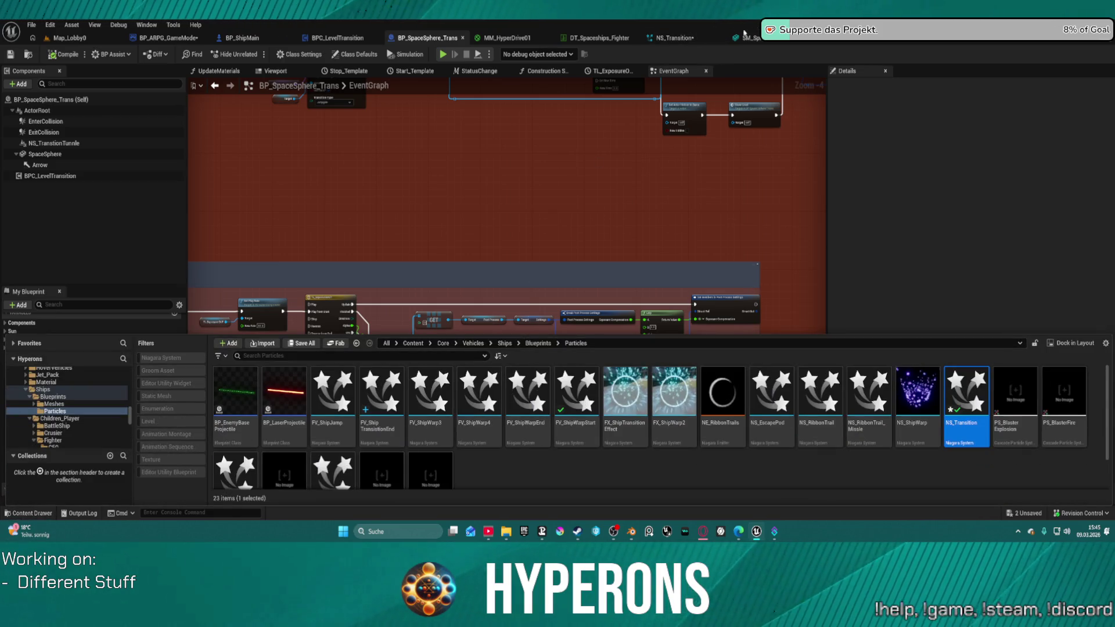
left_click(674, 38)
left_click(599, 38)
left_click(427, 37)
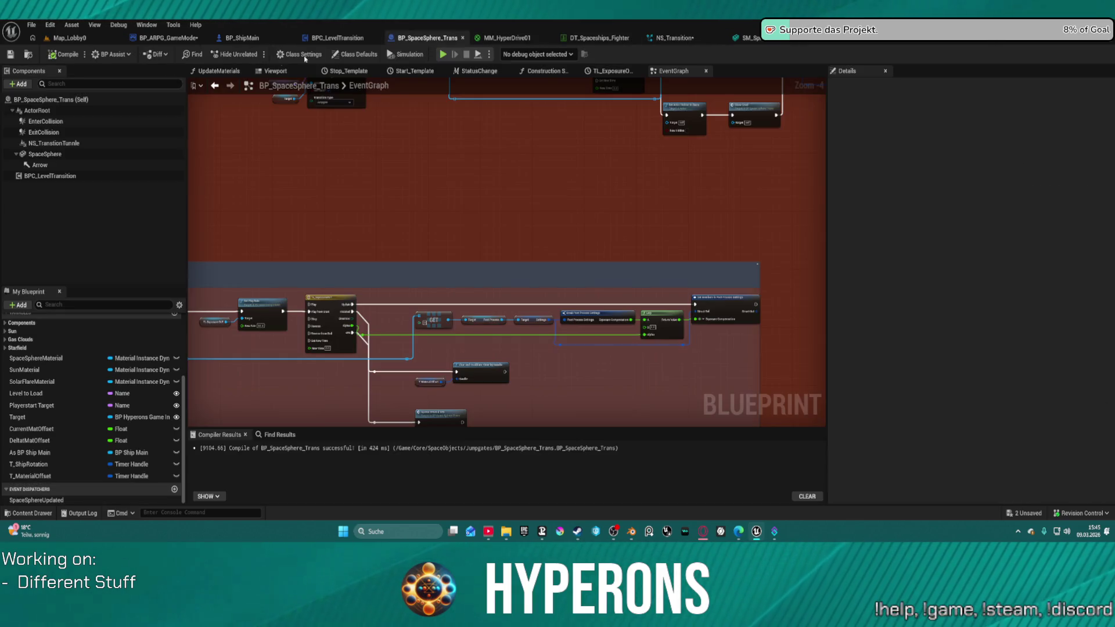
left_click(27, 55)
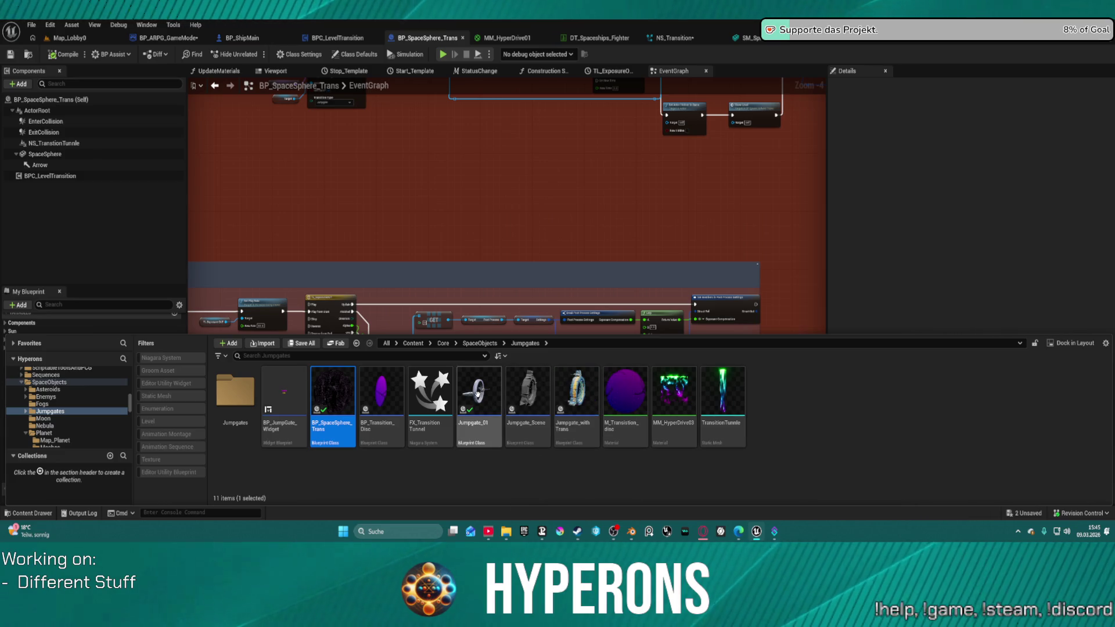
double_click(478, 391)
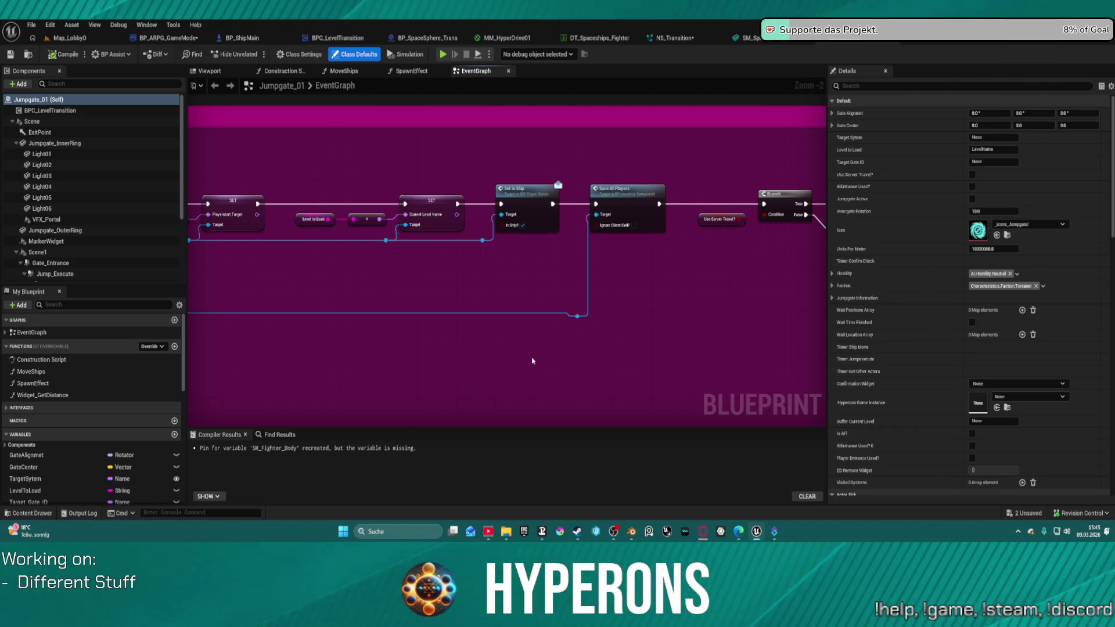
- Pan and zoom across the Jumpgate_01 AI Jump and gate logic nodes, then return to Map_Lobby0
scroll(512, 307, "down", 7)
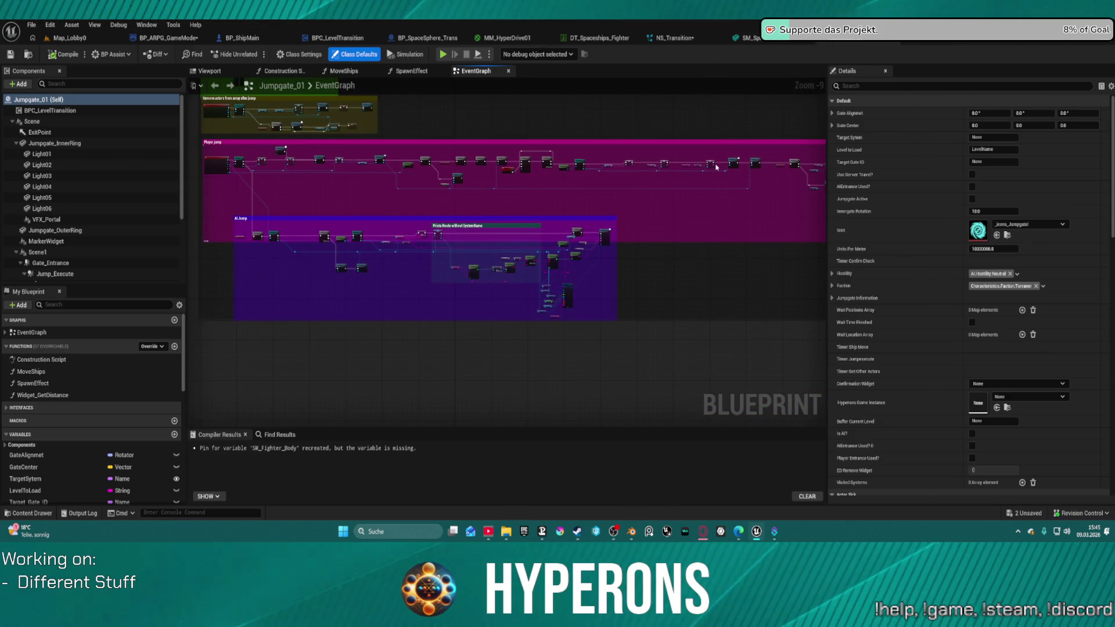
scroll(400, 200, "up", 6)
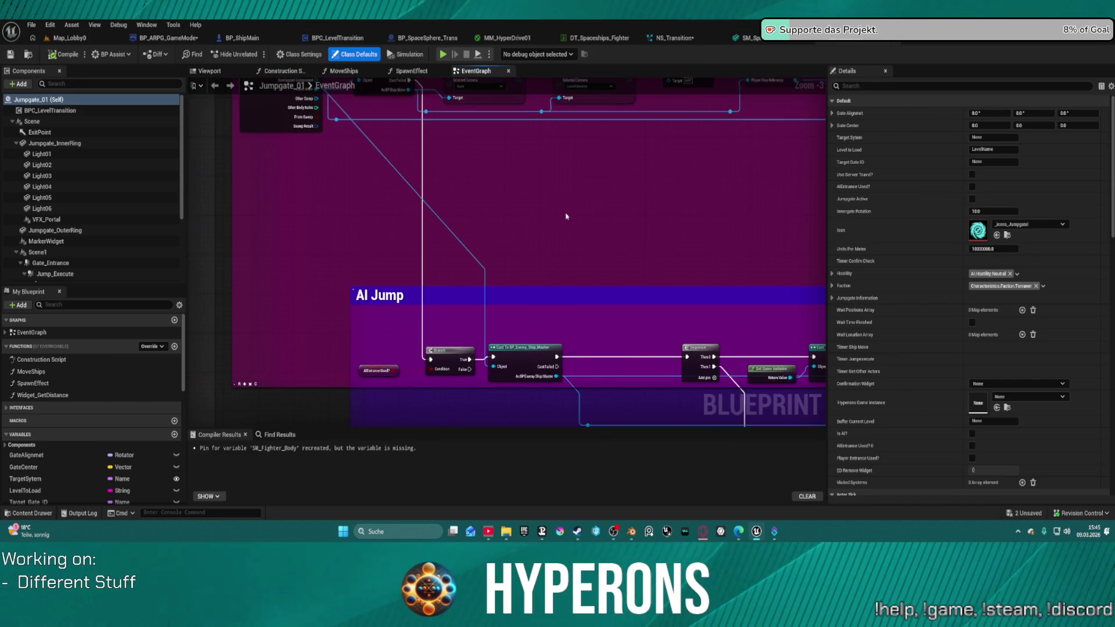
left_click_drag(548, 348, 528, 338)
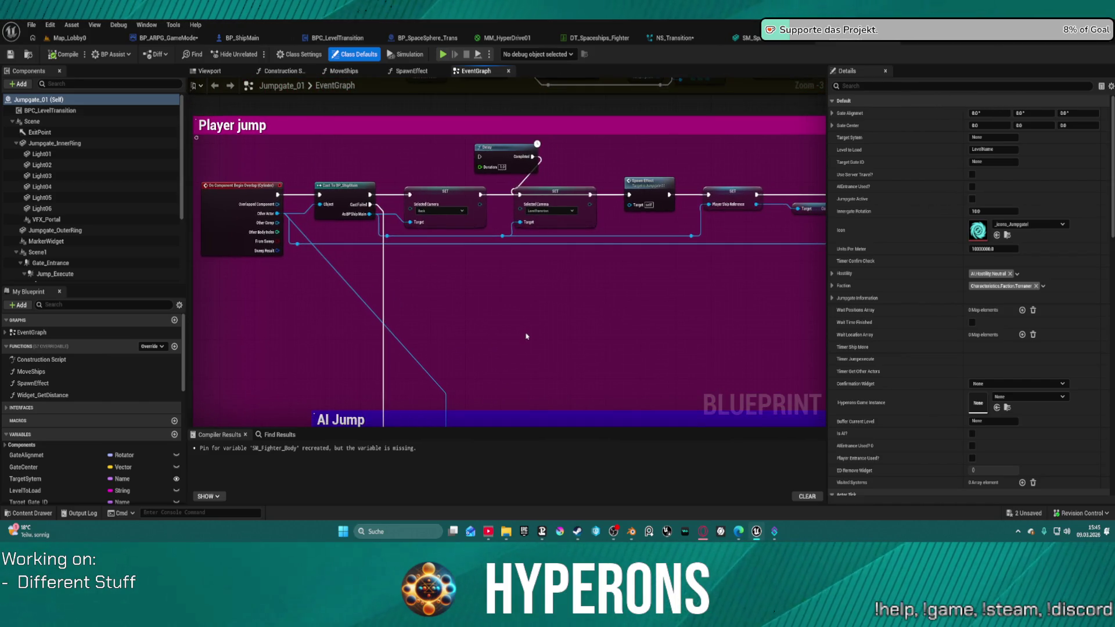
mouse_move(562, 300)
left_mouse_down()
mouse_move(640, 306)
mouse_move(219, 239)
mouse_move(462, 277)
mouse_move(698, 293)
mouse_move(241, 249)
left_mouse_up()
scroll(351, 266, "down", 9)
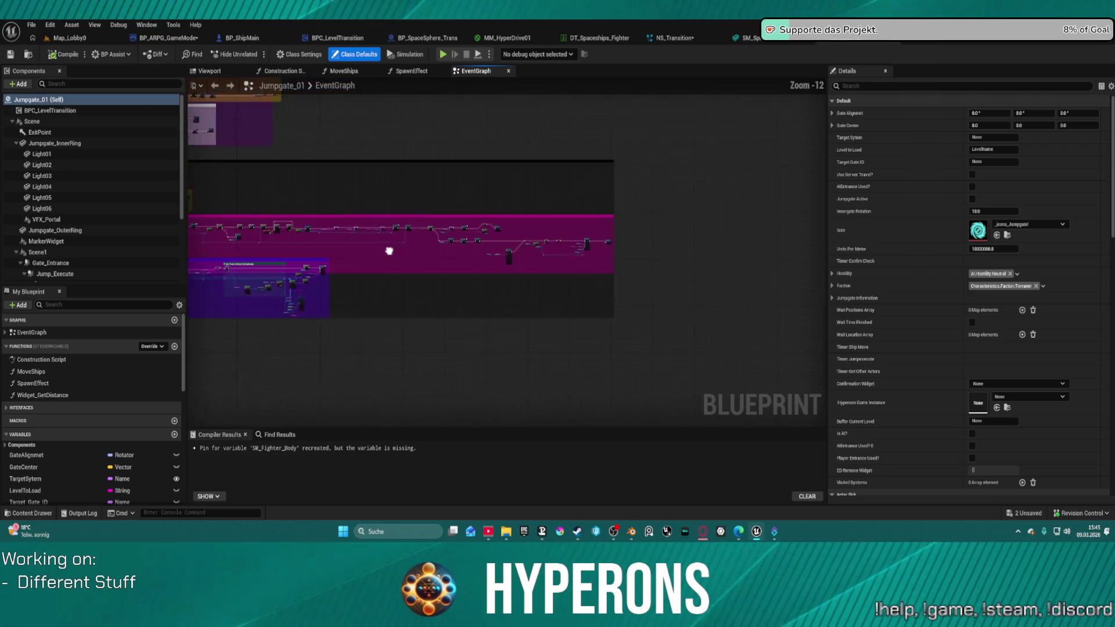
scroll(389, 251, "up", 8)
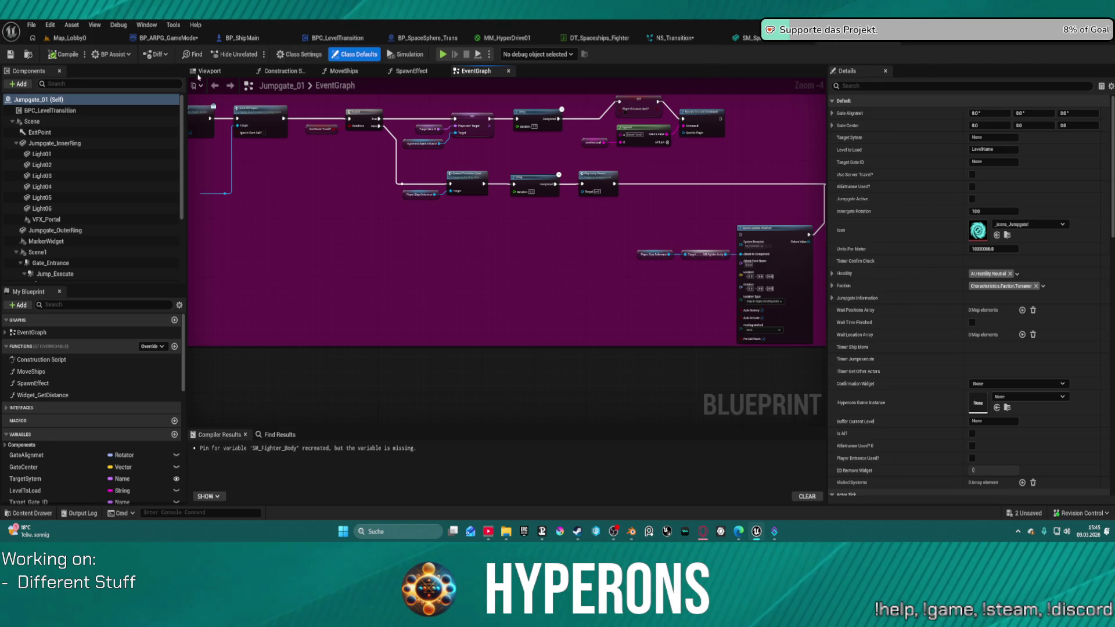
left_click(101, 41)
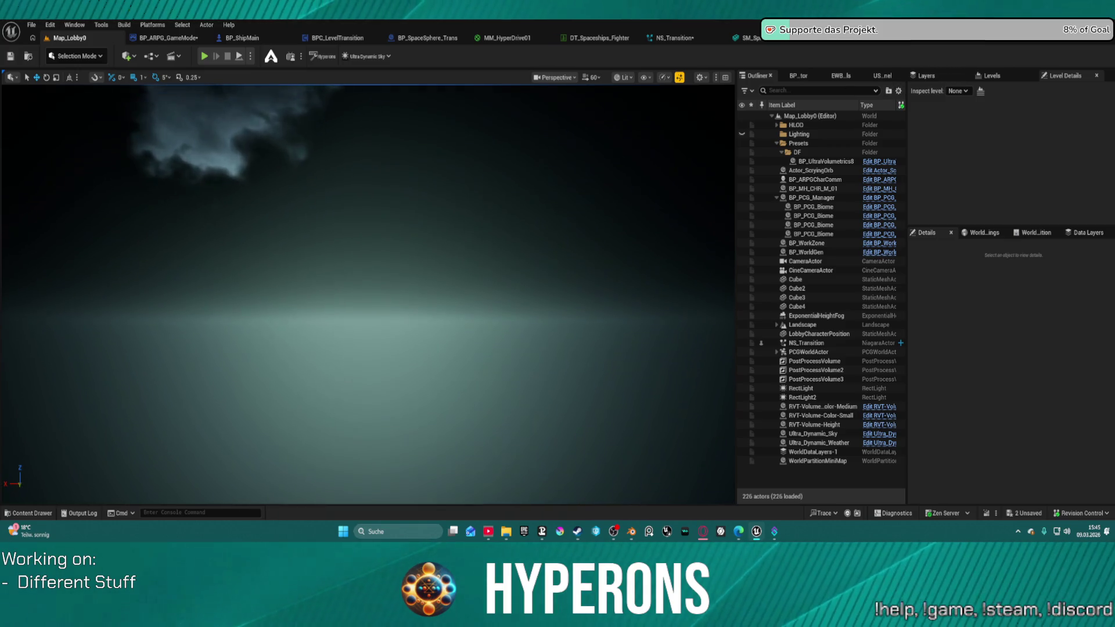
- Open the DEV_CharacterPreview level from the recent levels list
left_click(32, 25)
mouse_move(87, 91)
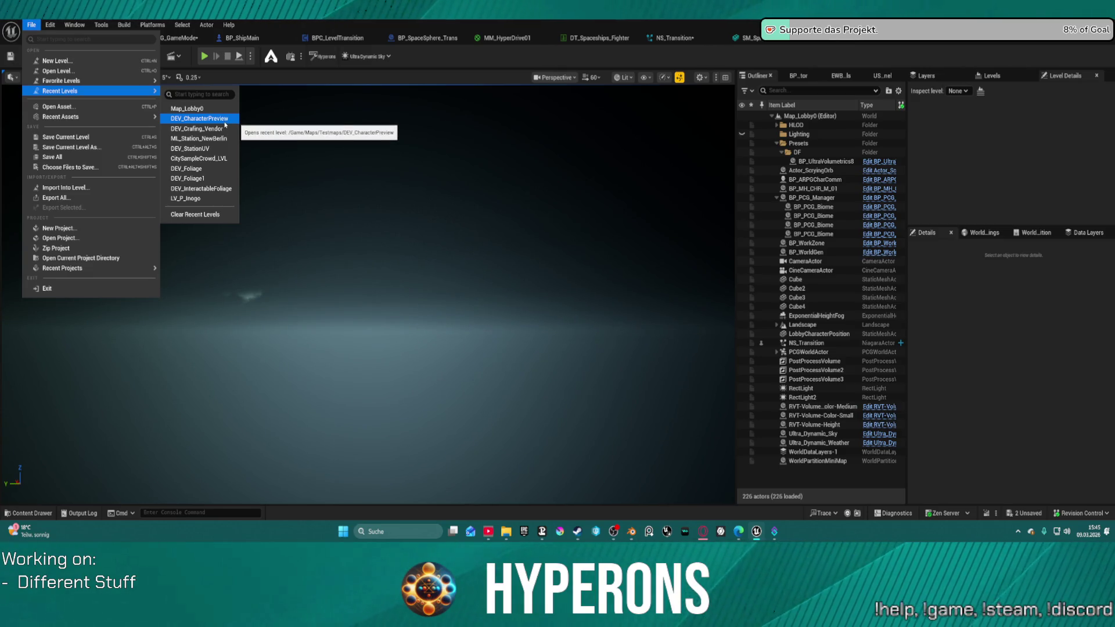
left_click(231, 123)
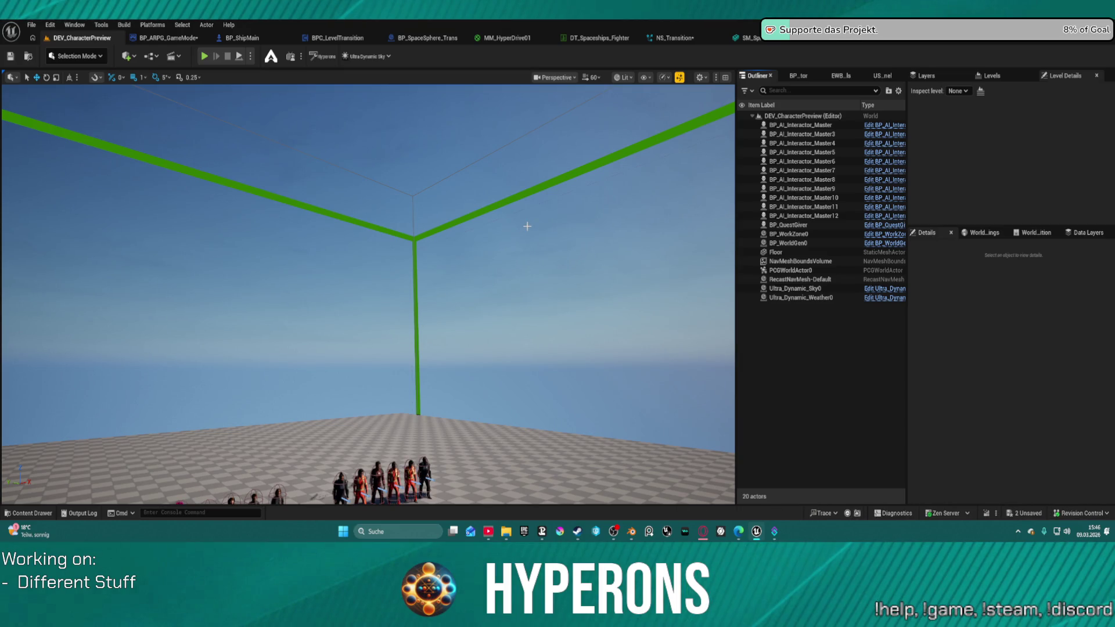
- Frame the row of preview characters in the viewport and close the NS_Transition asset
scroll(529, 231, "down", 5)
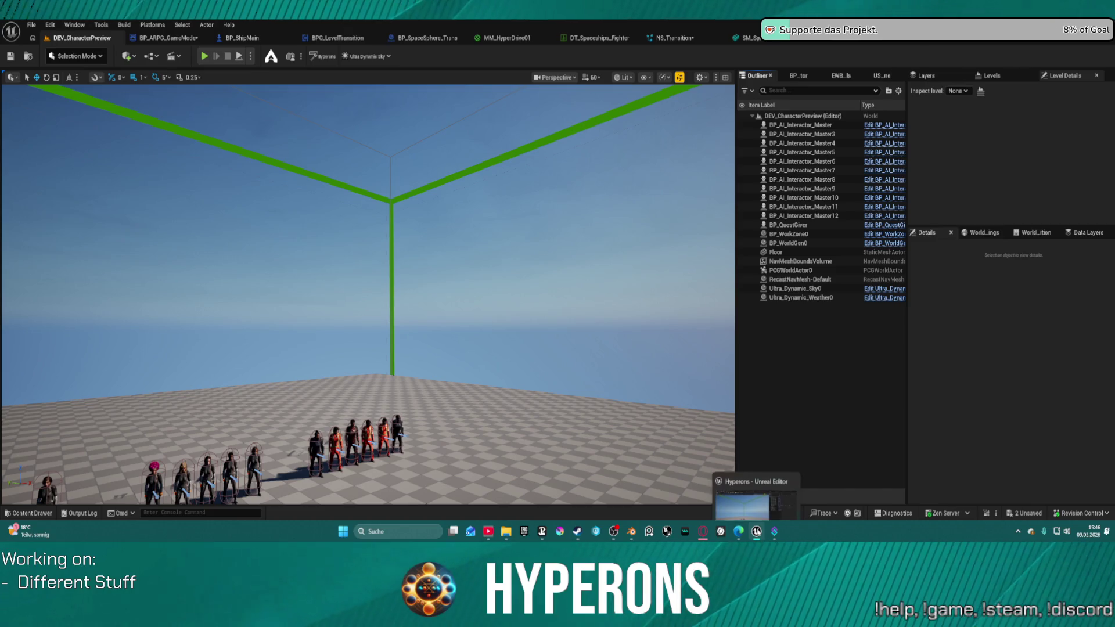
mouse_move(448, 224)
left_mouse_down()
mouse_move(395, 238)
mouse_move(401, 221)
mouse_move(384, 244)
mouse_move(383, 232)
left_mouse_up()
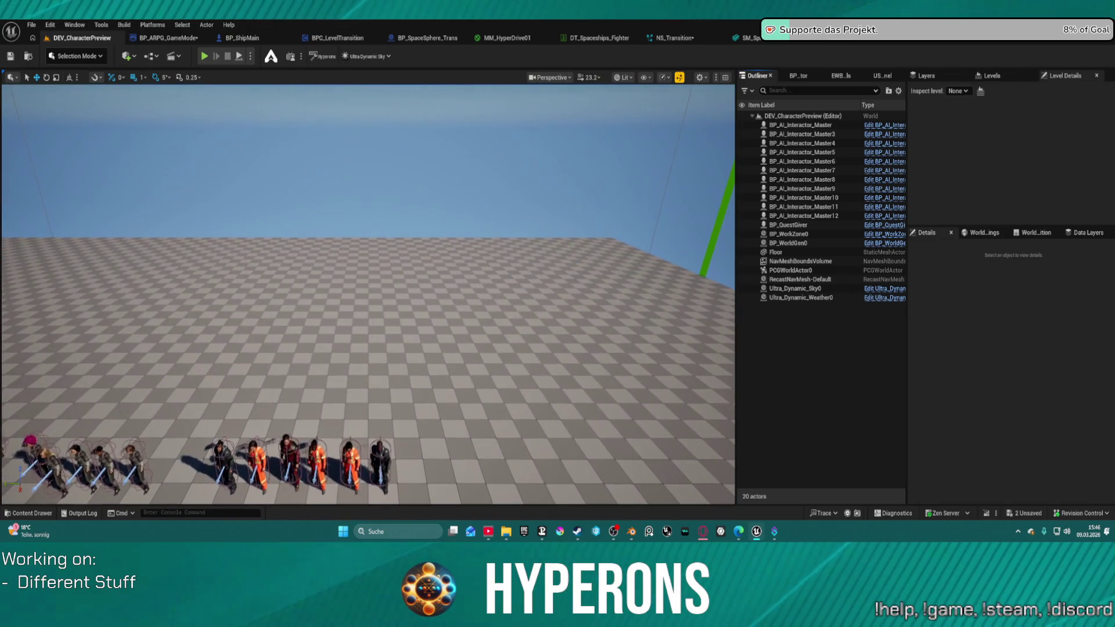
left_click_drag(449, 223, 435, 238)
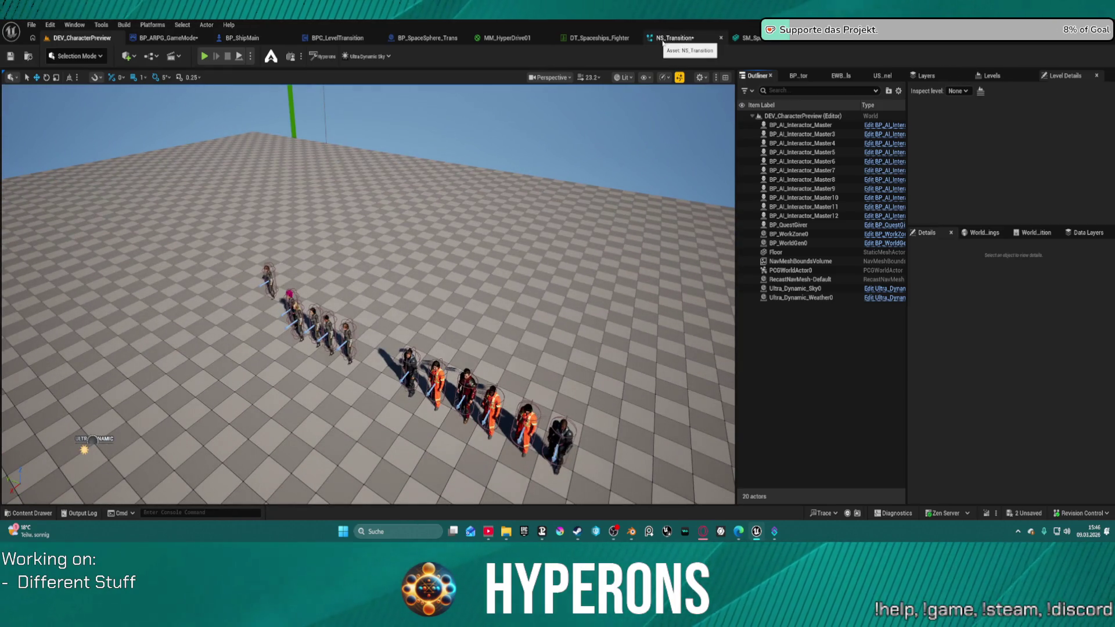
left_click(720, 38)
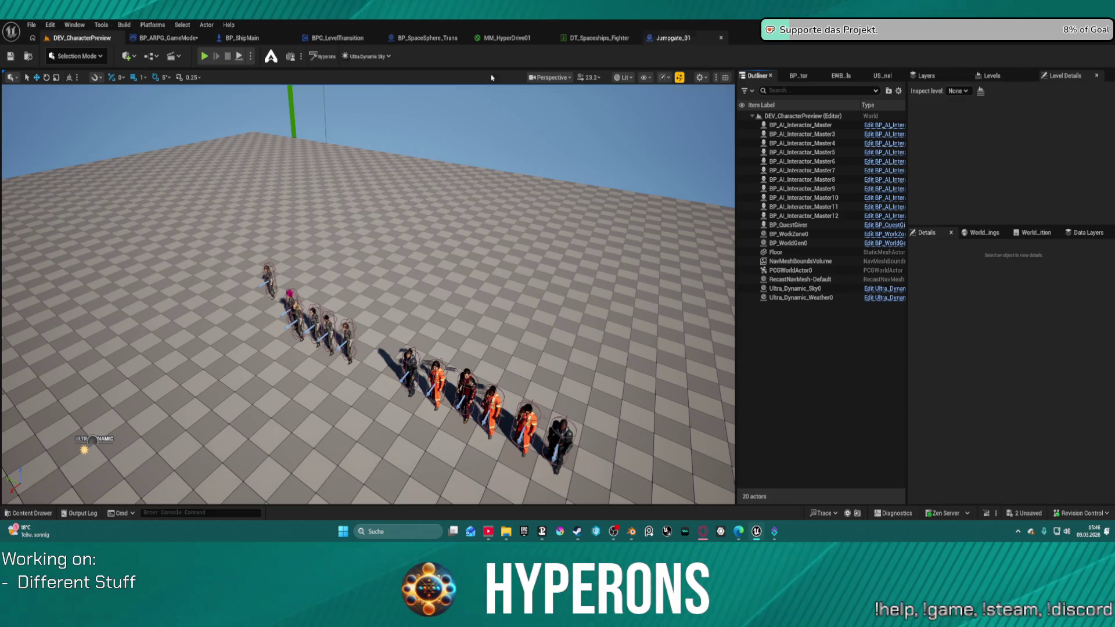
mouse_move(526, 320)
left_mouse_down()
mouse_move(500, 314)
mouse_move(487, 256)
mouse_move(476, 320)
mouse_move(456, 265)
left_mouse_up()
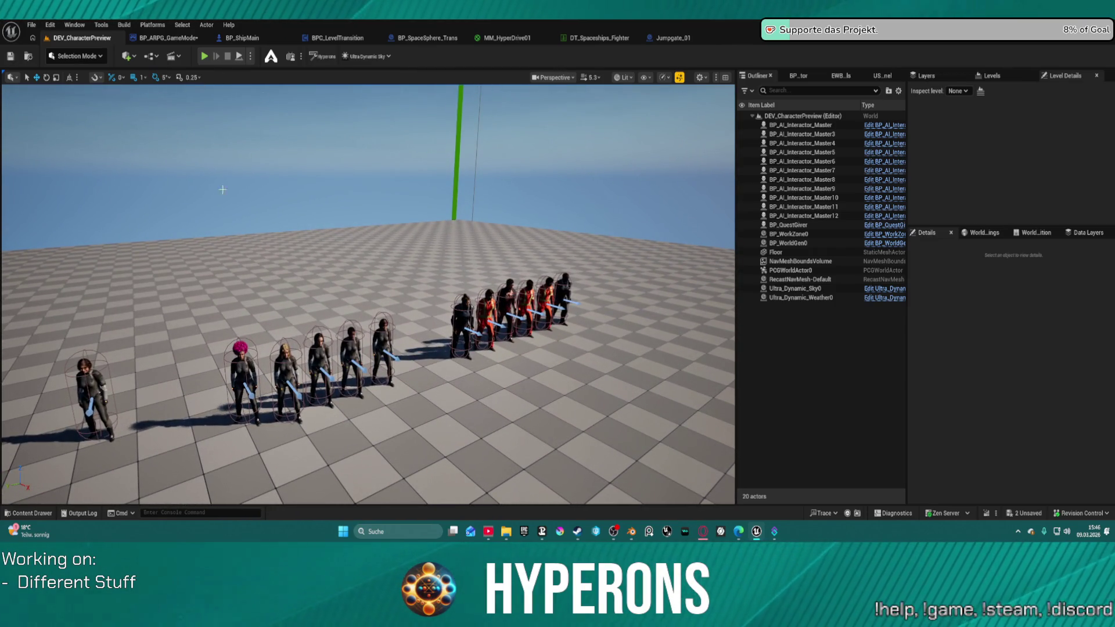
left_click(31, 24)
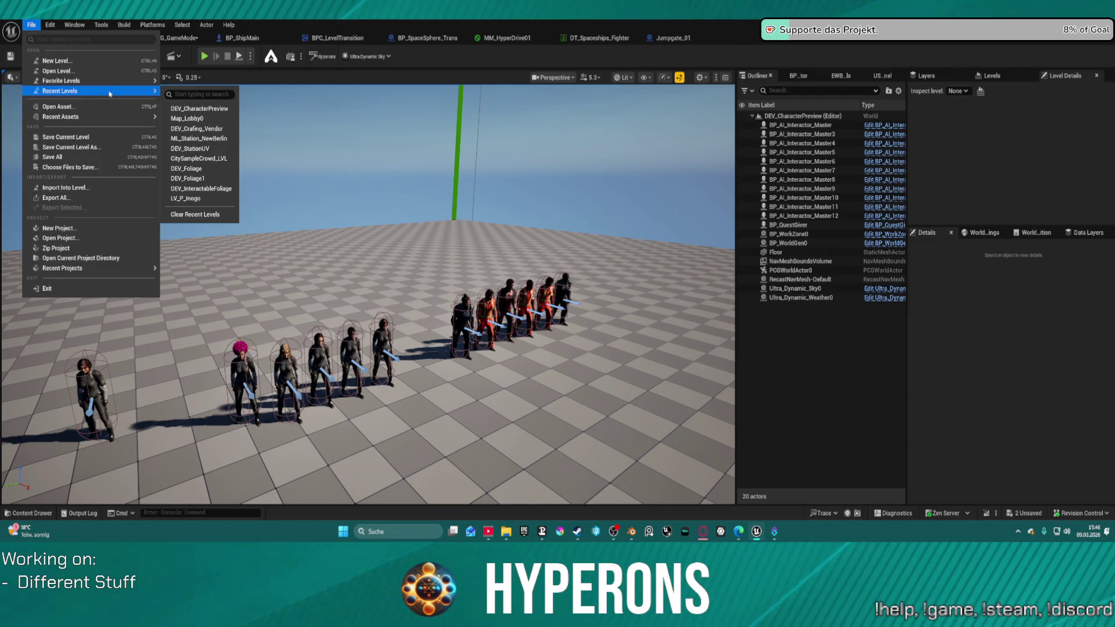
- Load DEV_Crafting_Vendor from the recent levels and start Play In Editor with Alt+P
left_click(232, 83)
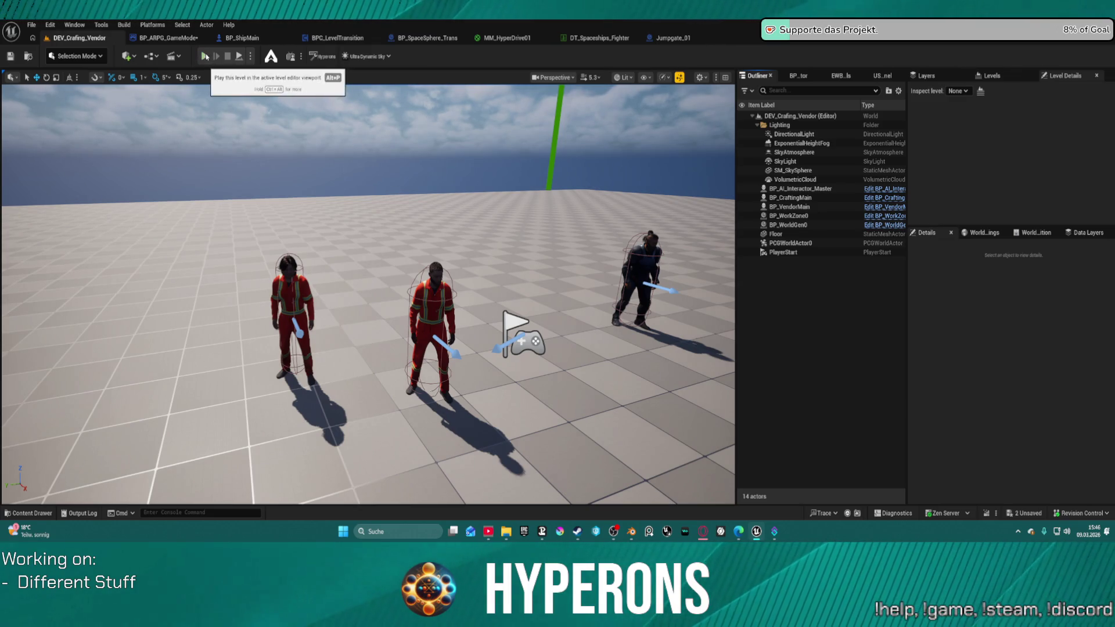
key("alt+p")
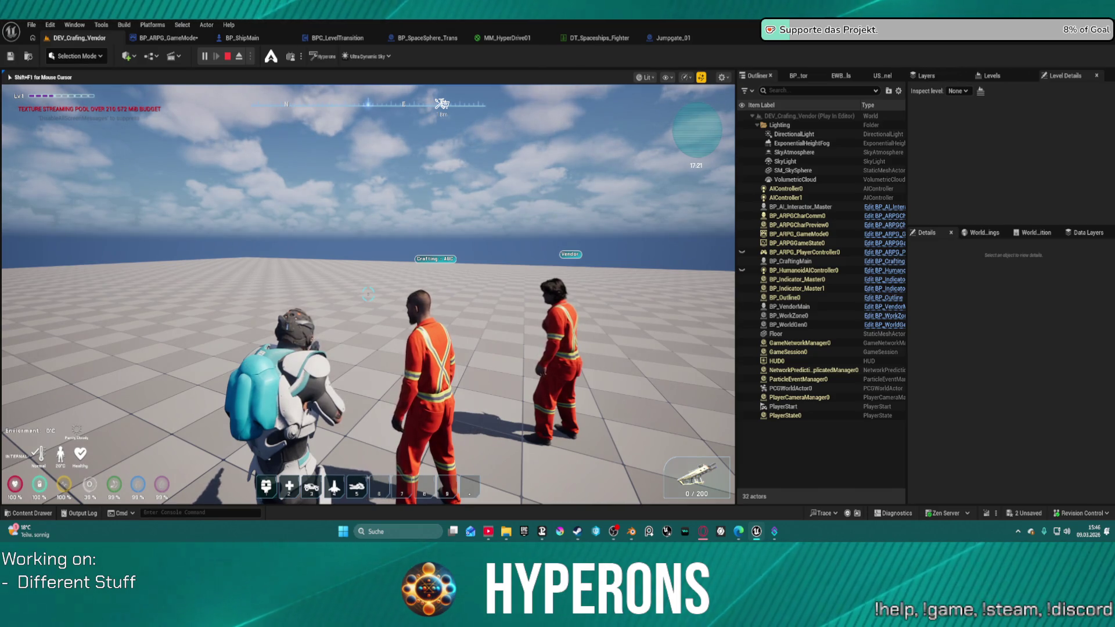
- Run t.MaxFPS 100 and r.Streaming.PoolSize 0 from the in-game console
key("s")
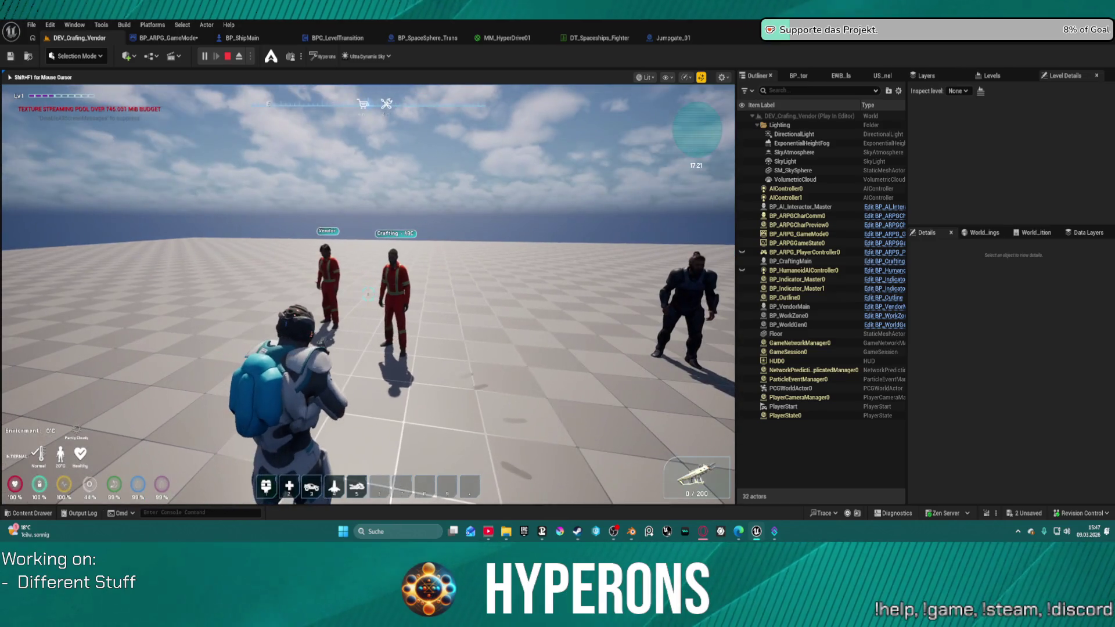
key("super")
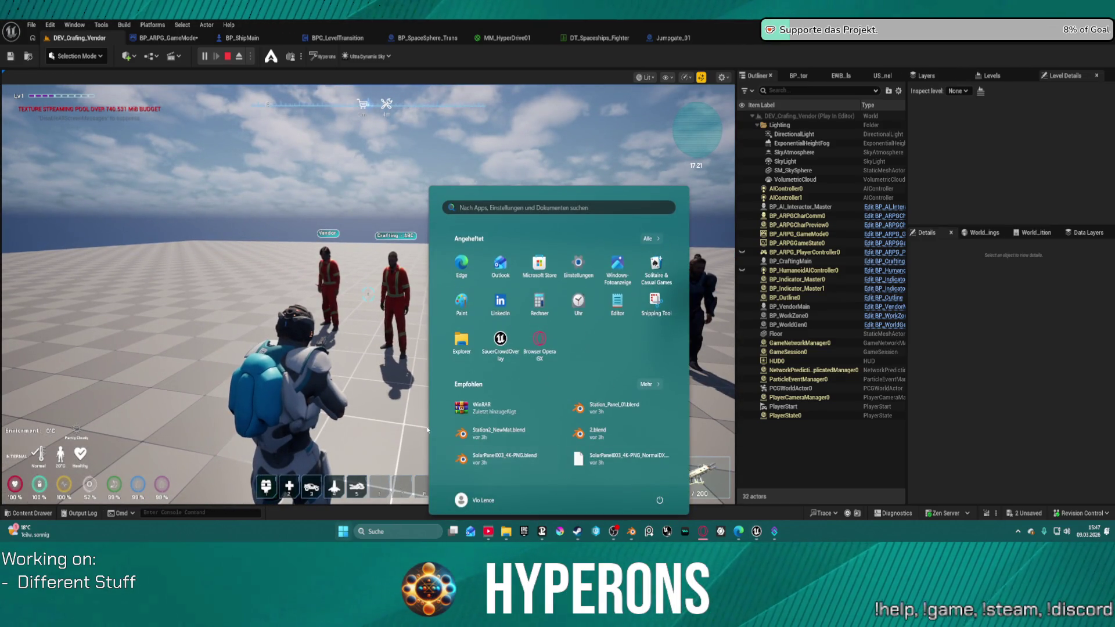
left_click(212, 509)
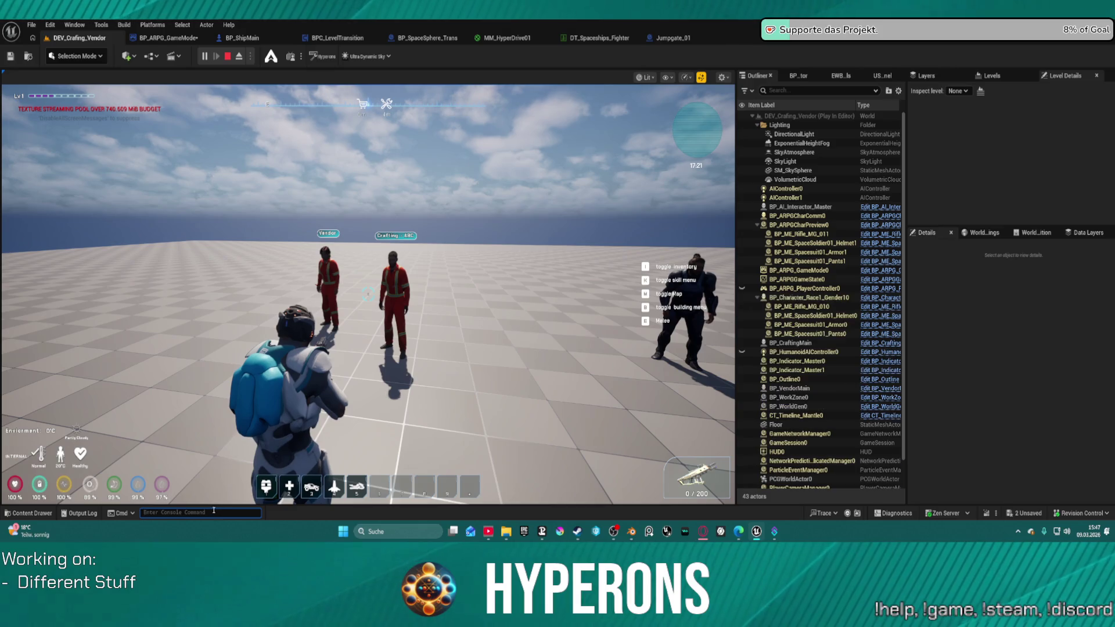
key("Up")
key("Return")
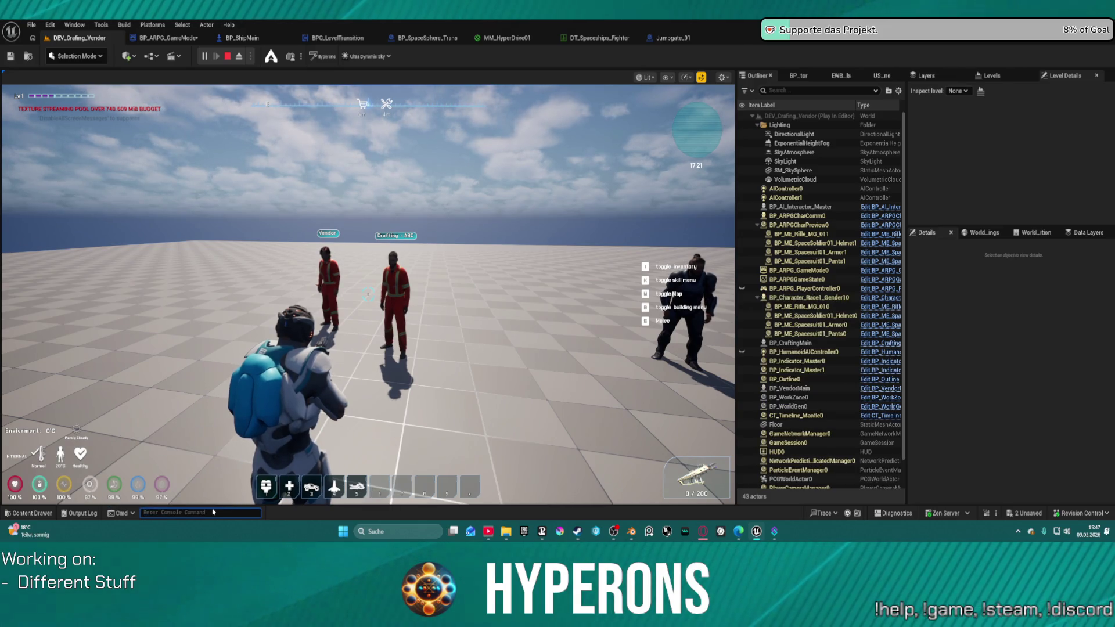
key("Up")
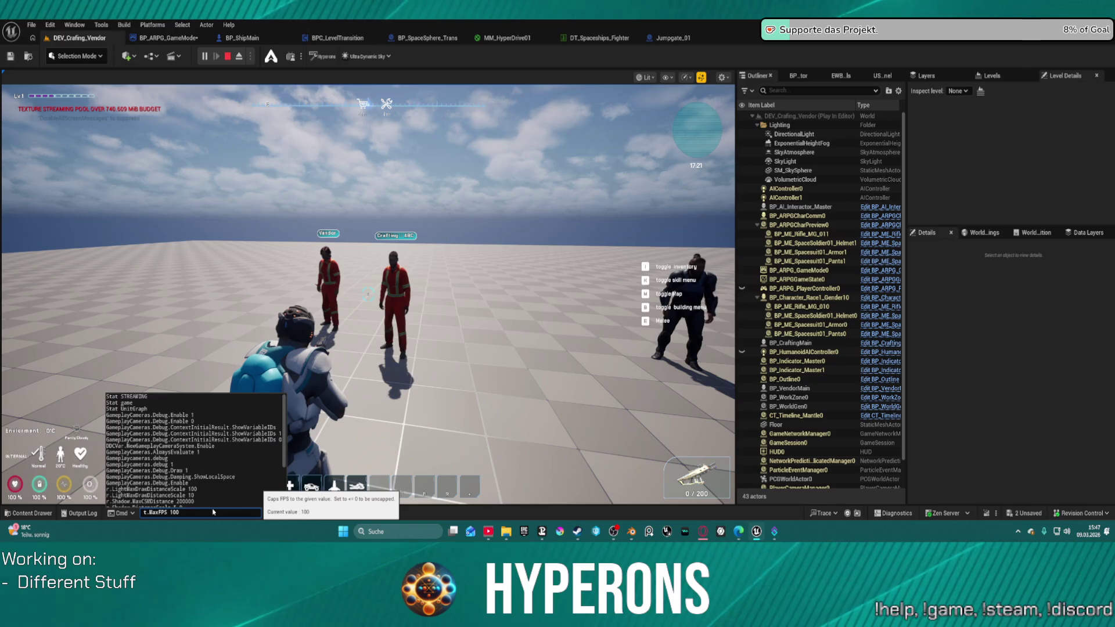
left_click(209, 497)
key("Return")
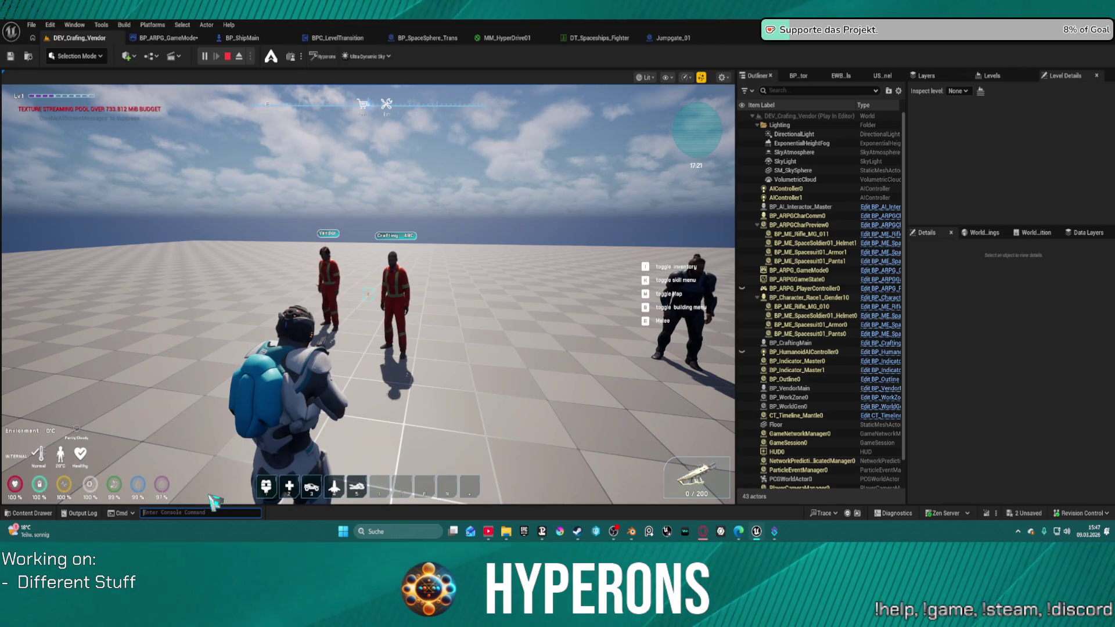
- Walk the player toward the Crafting and Vendor NPCs, then end the play session
left_click(515, 339)
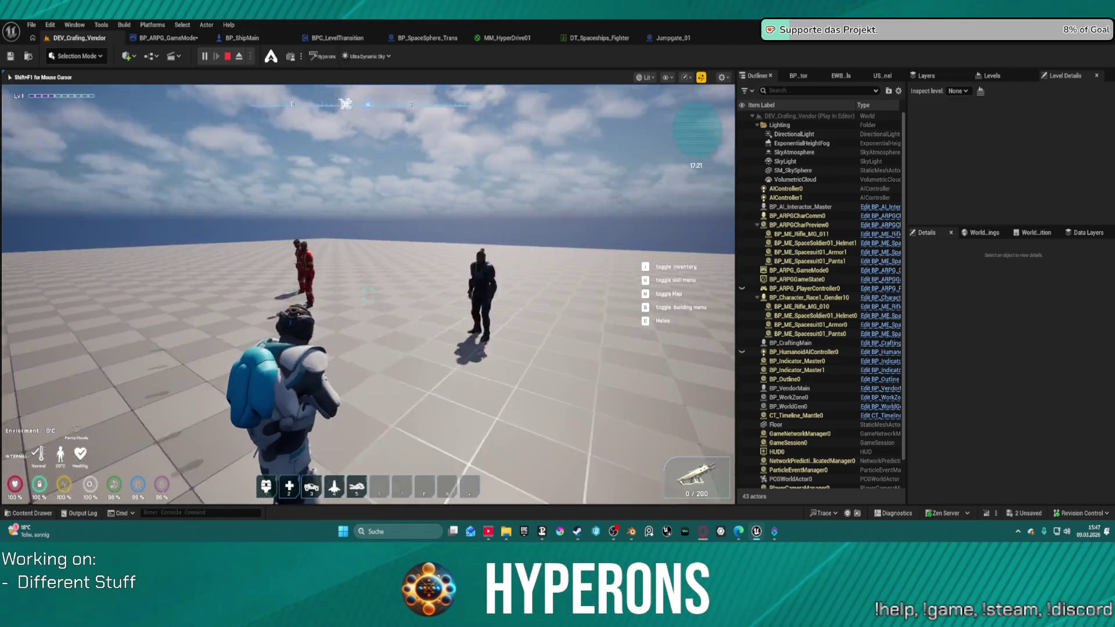
key("w")
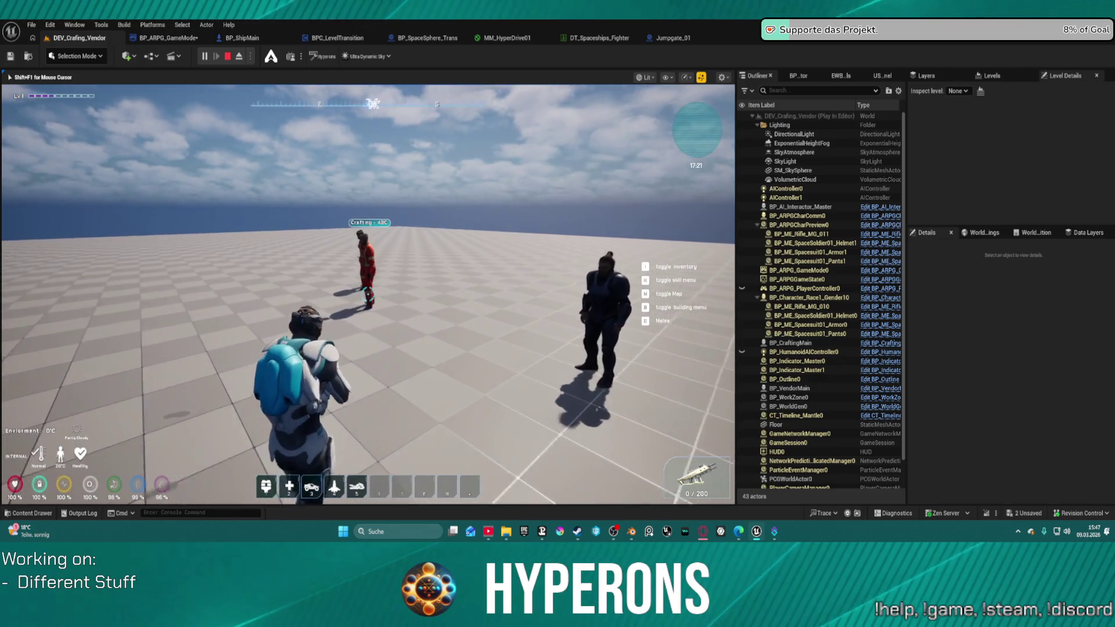
key("Escape")
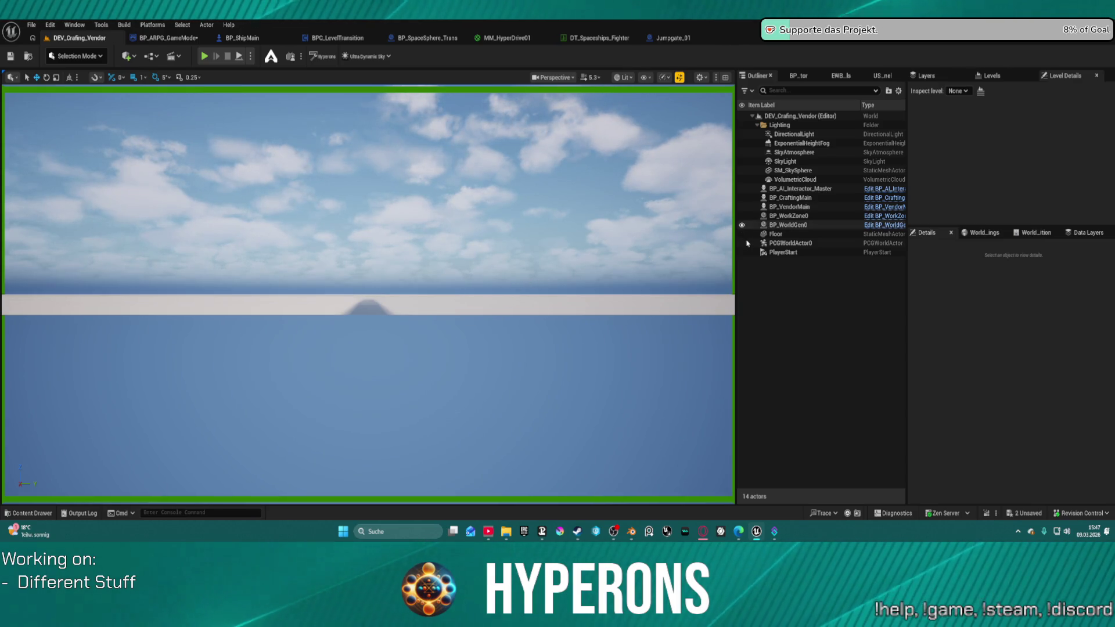
left_click(668, 78)
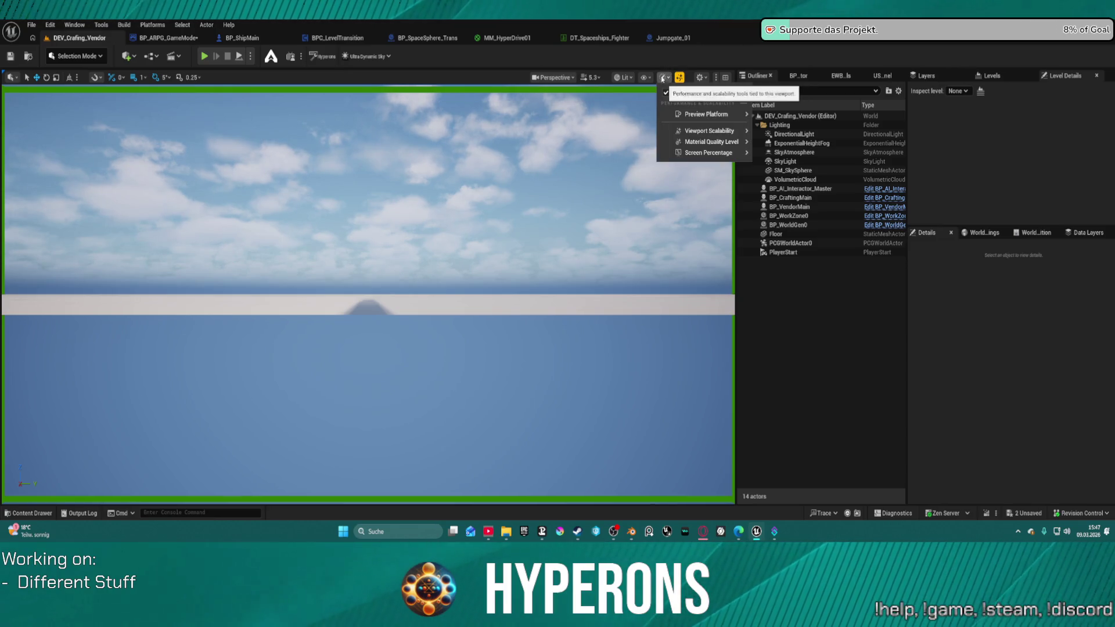
mouse_move(723, 132)
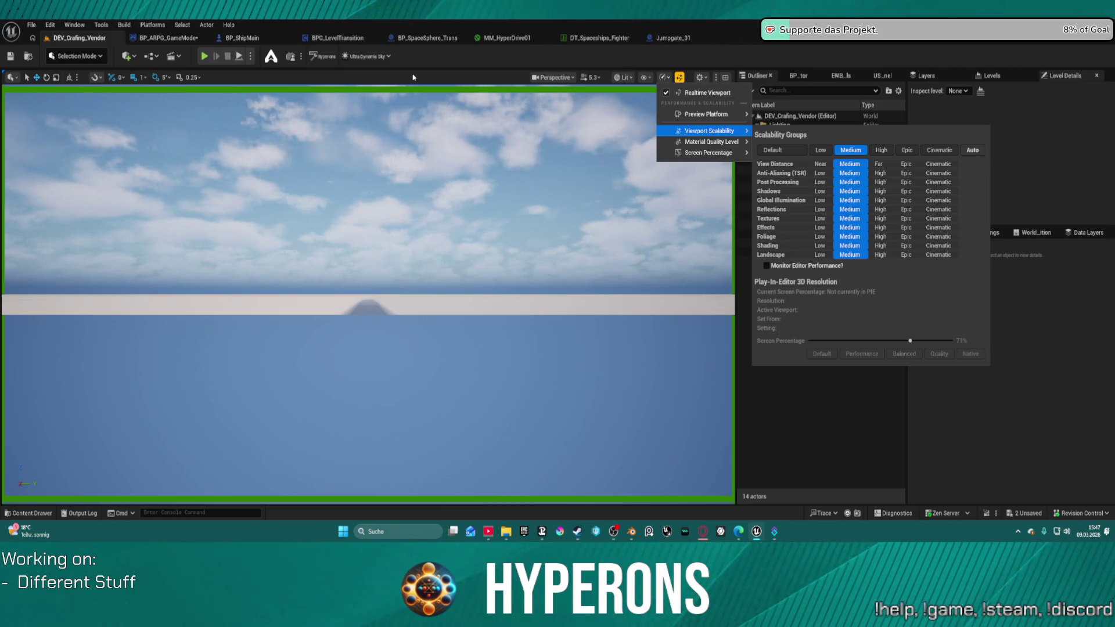
left_click(426, 78)
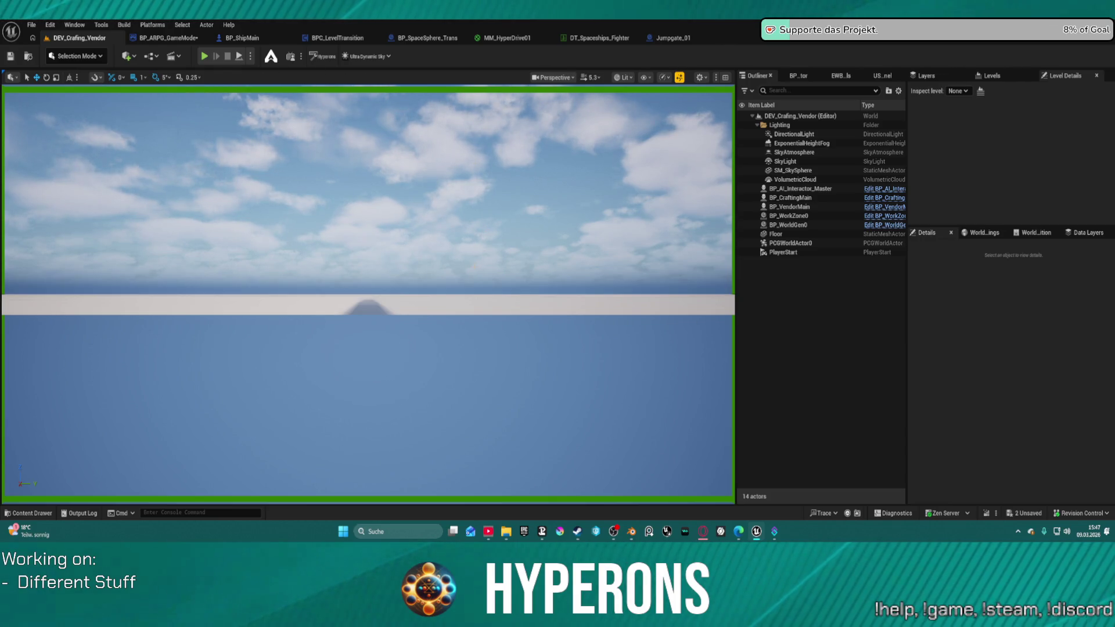
mouse_move(596, 194)
left_mouse_down()
mouse_move(558, 221)
mouse_move(558, 256)
mouse_move(587, 256)
mouse_move(555, 230)
left_mouse_up()
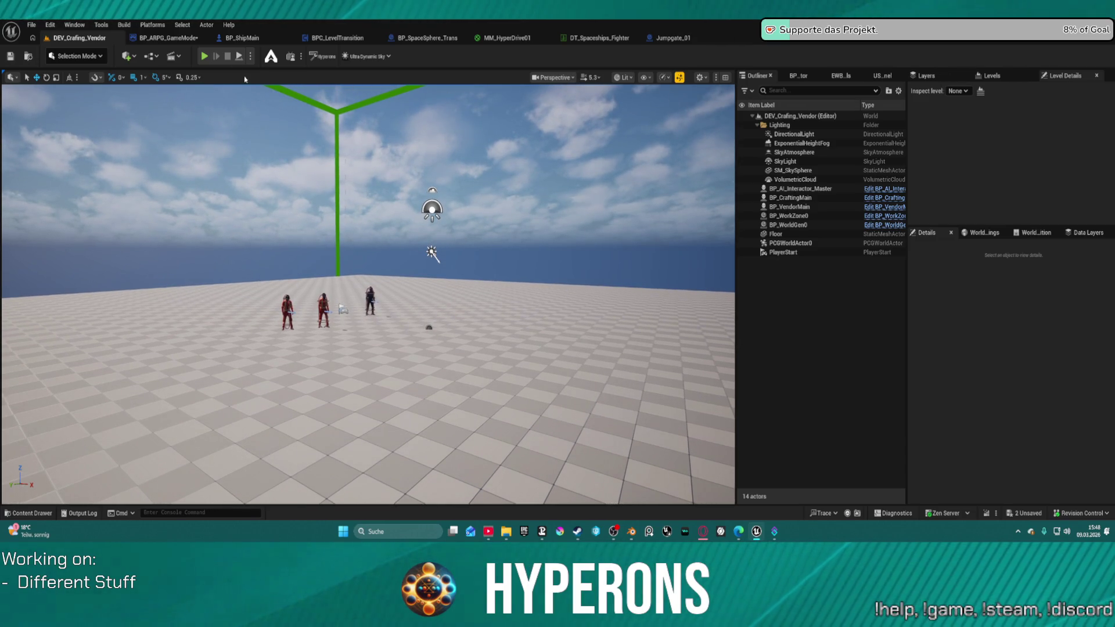
left_click(34, 26)
left_click(33, 26)
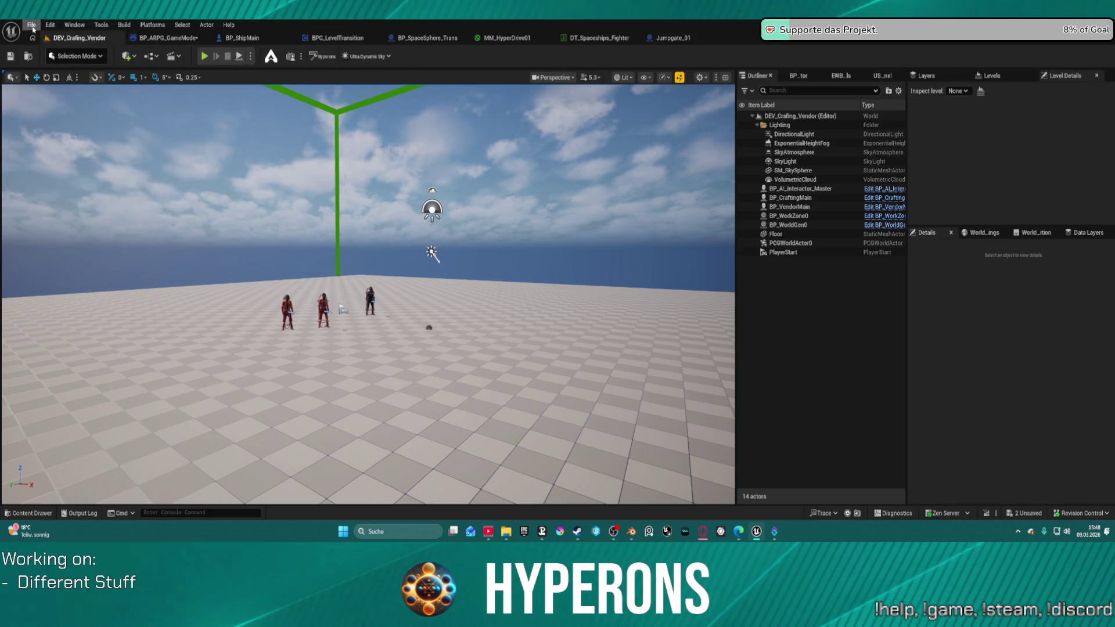
- Open Map_Lobby0 from File > Recent Levels
left_click(32, 26)
mouse_move(70, 91)
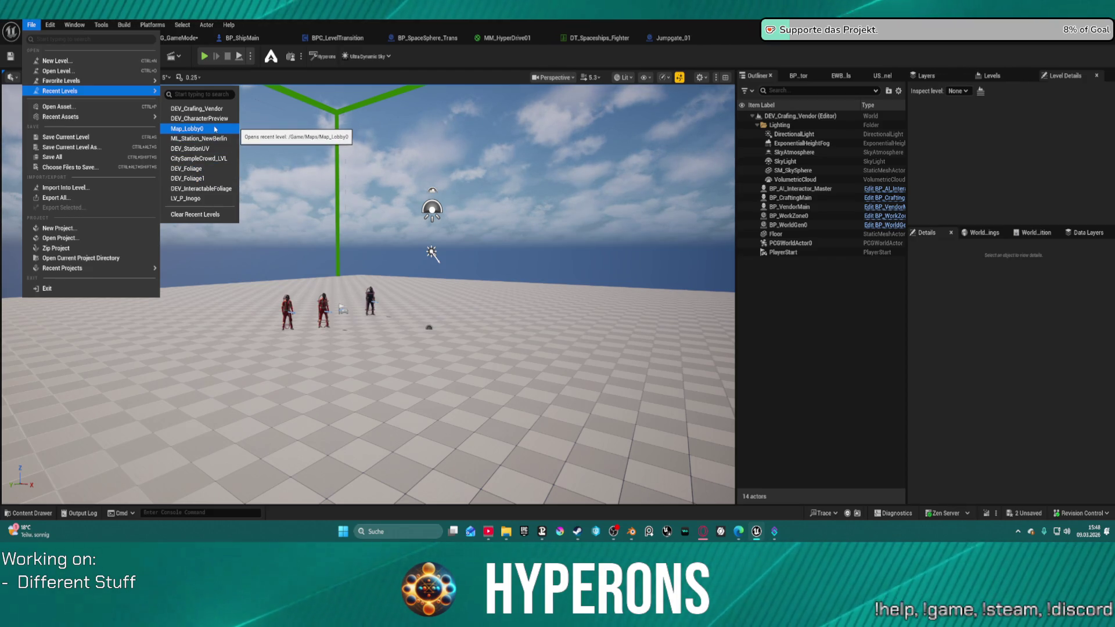
left_click(208, 135)
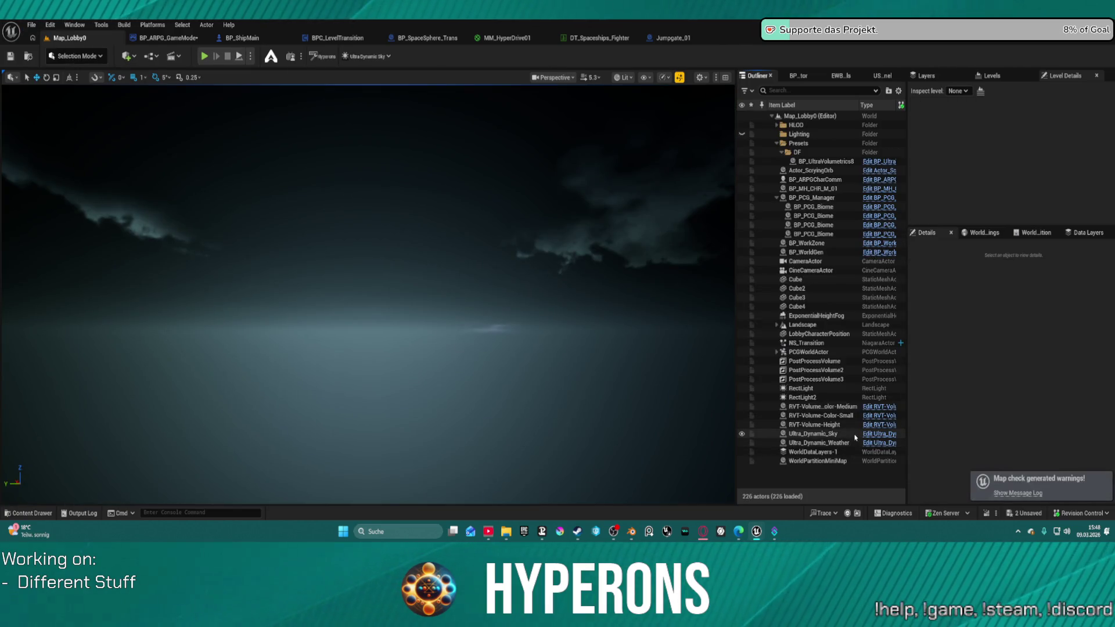
- Close all Blender windows, saving Station2_NewMat.blend at the prompt
right_click(631, 531)
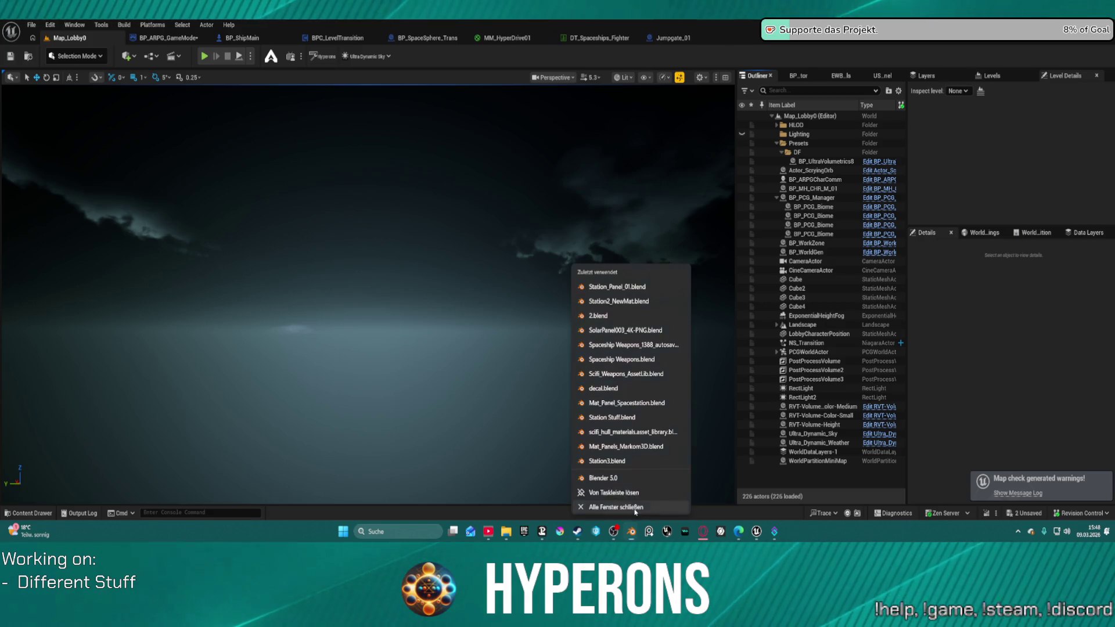
left_click(640, 534)
left_click(633, 532)
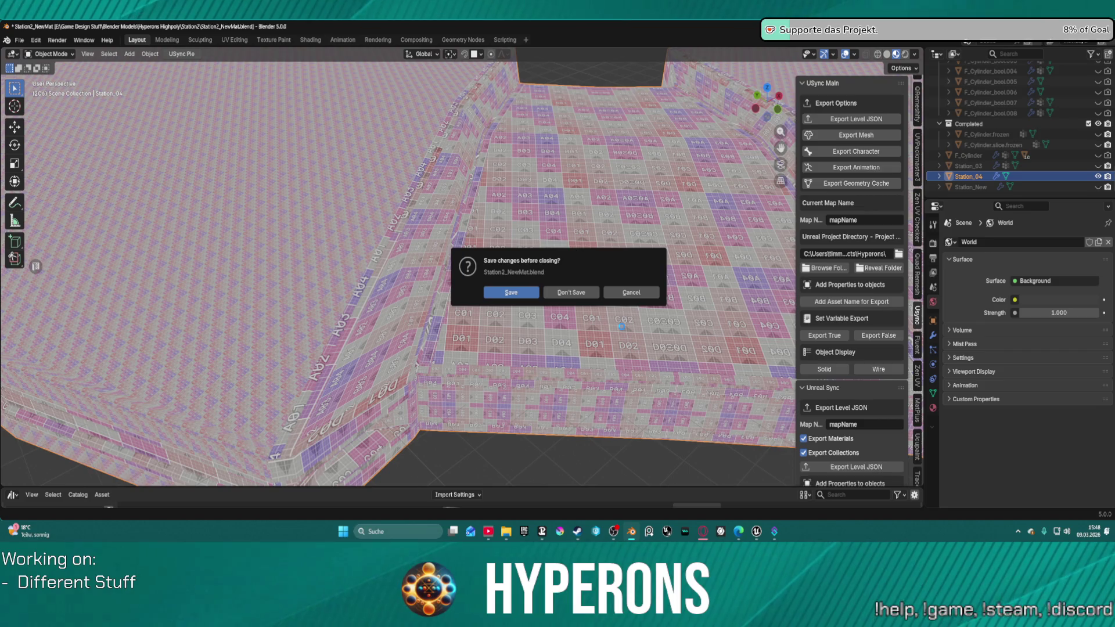
left_click(571, 292)
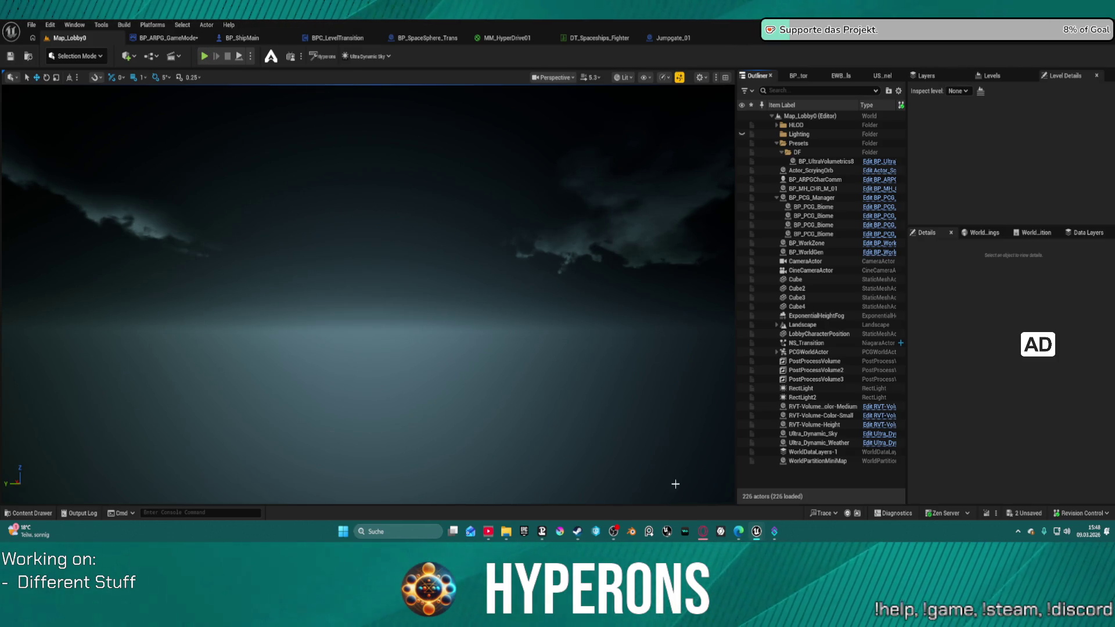
- Play the lobby, confirm the first test character, and start the game at Station New Berlin
mouse_move(542, 539)
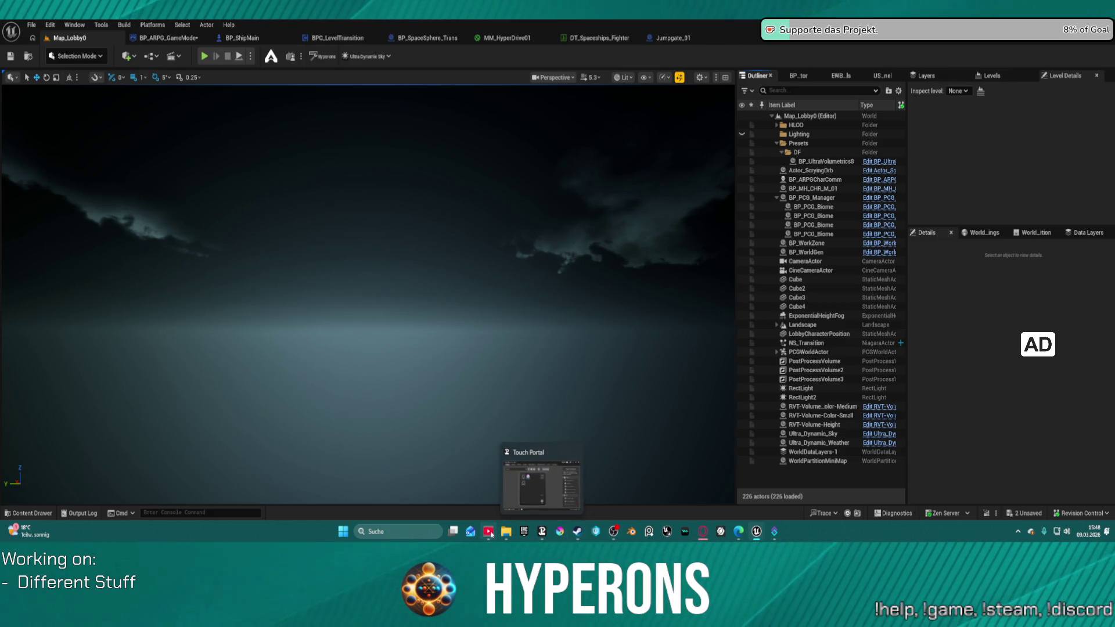
left_click(655, 344)
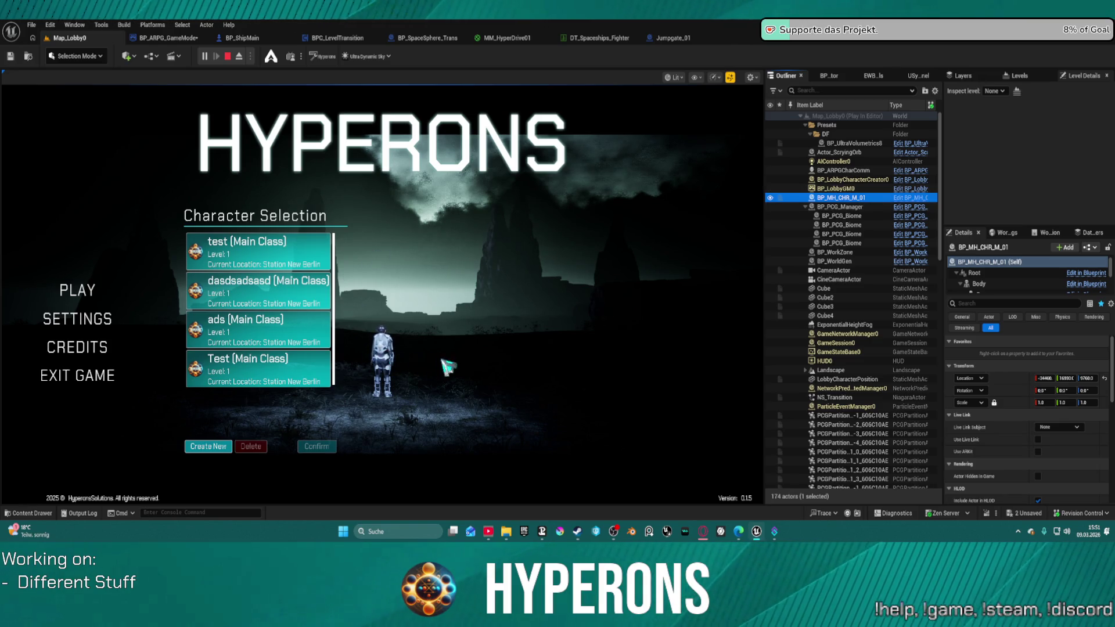
left_click(293, 255)
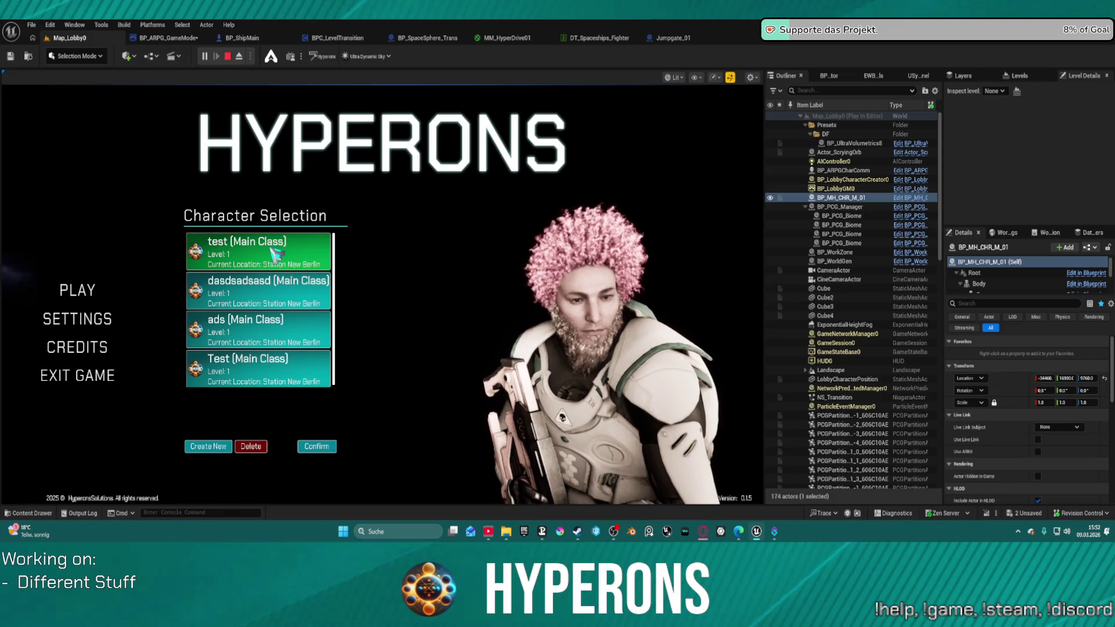
left_click(317, 446)
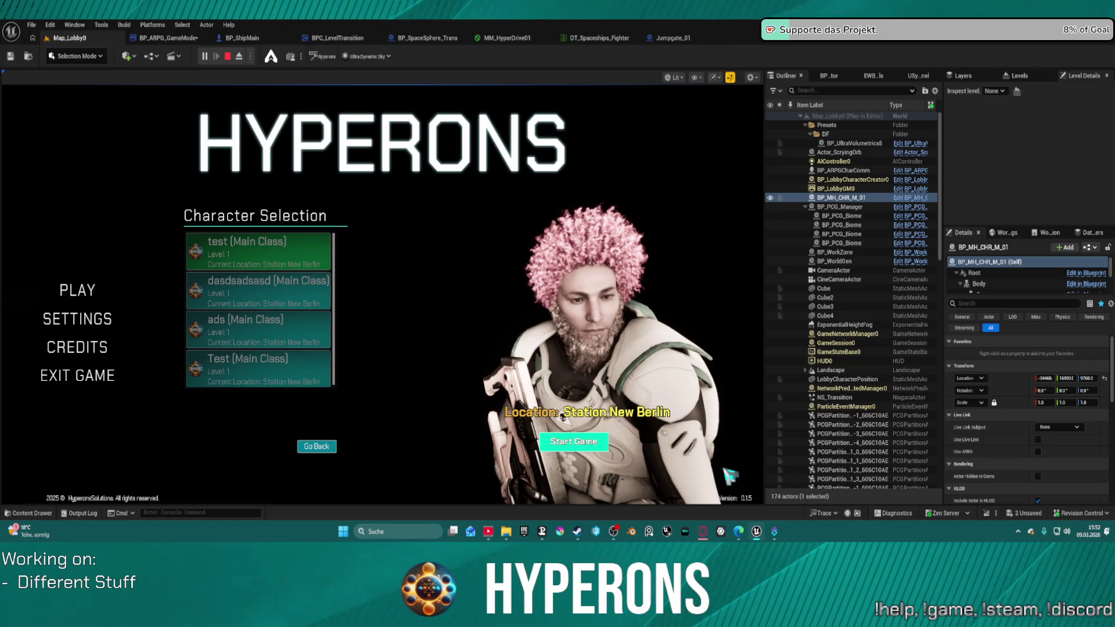
left_click(574, 441)
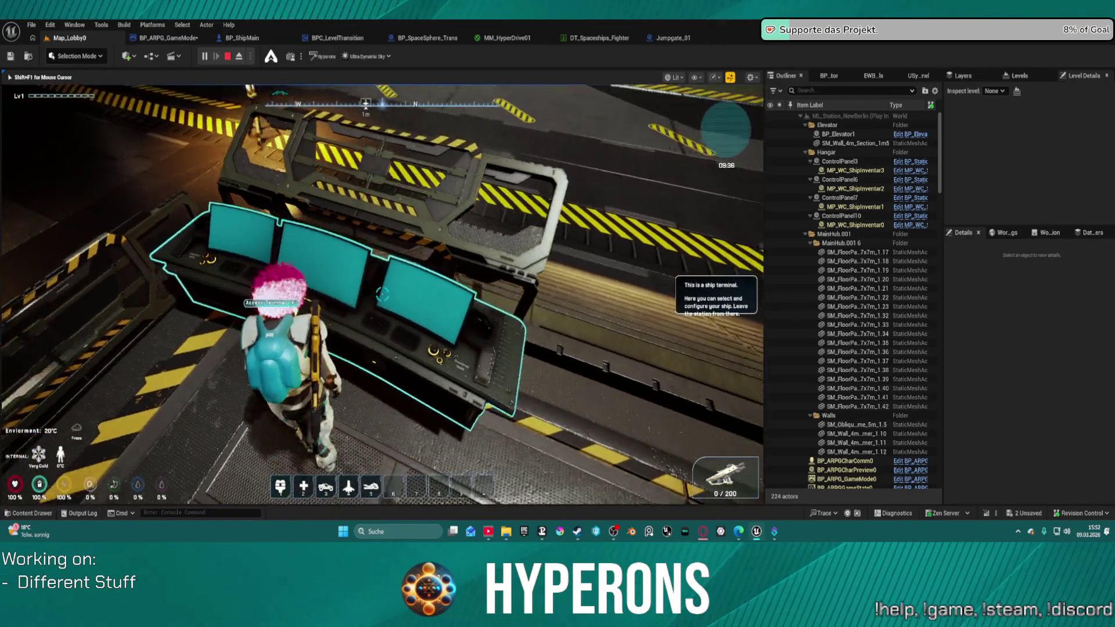
- Check the C50's cargo of 2,000 Ship Projectiles at the terminal, then confirm exiting New Berlin
key("f")
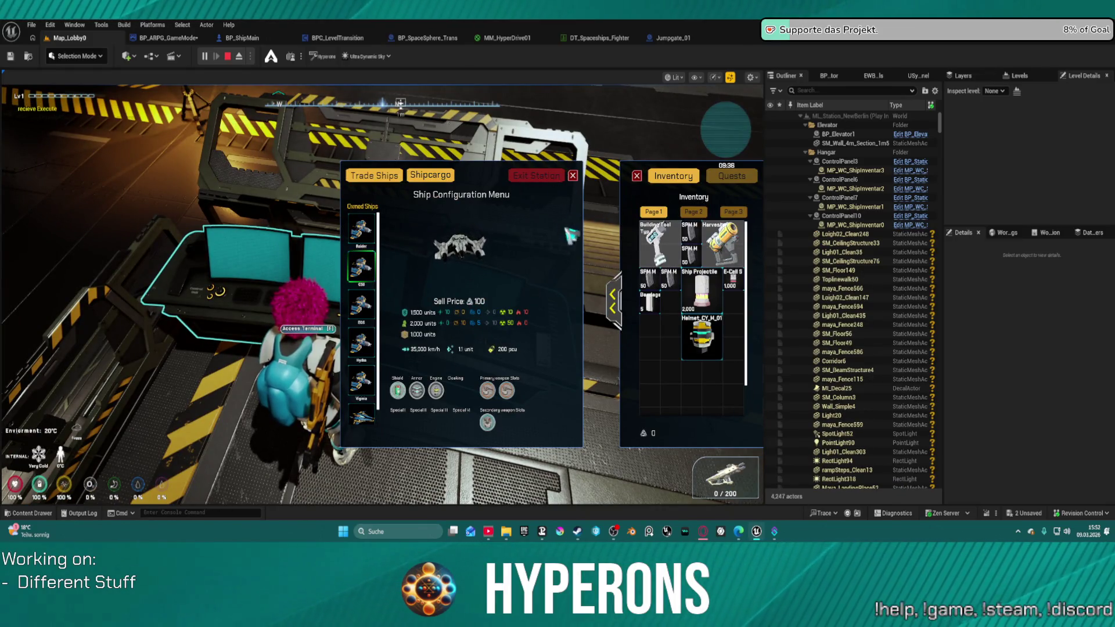
left_click(445, 177)
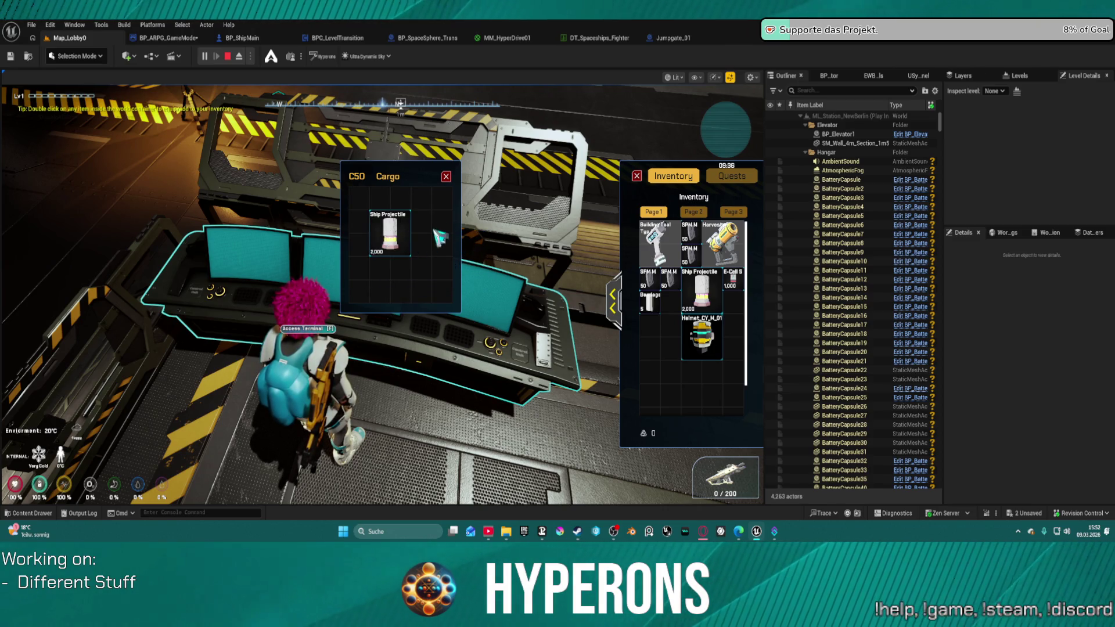
left_click(446, 177)
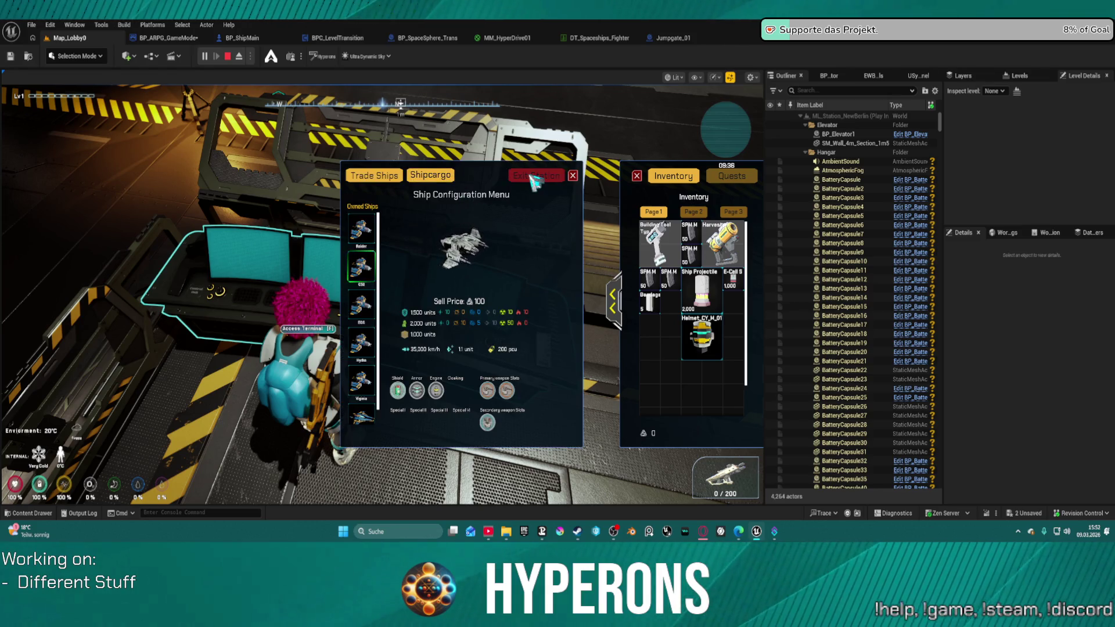
left_click(535, 176)
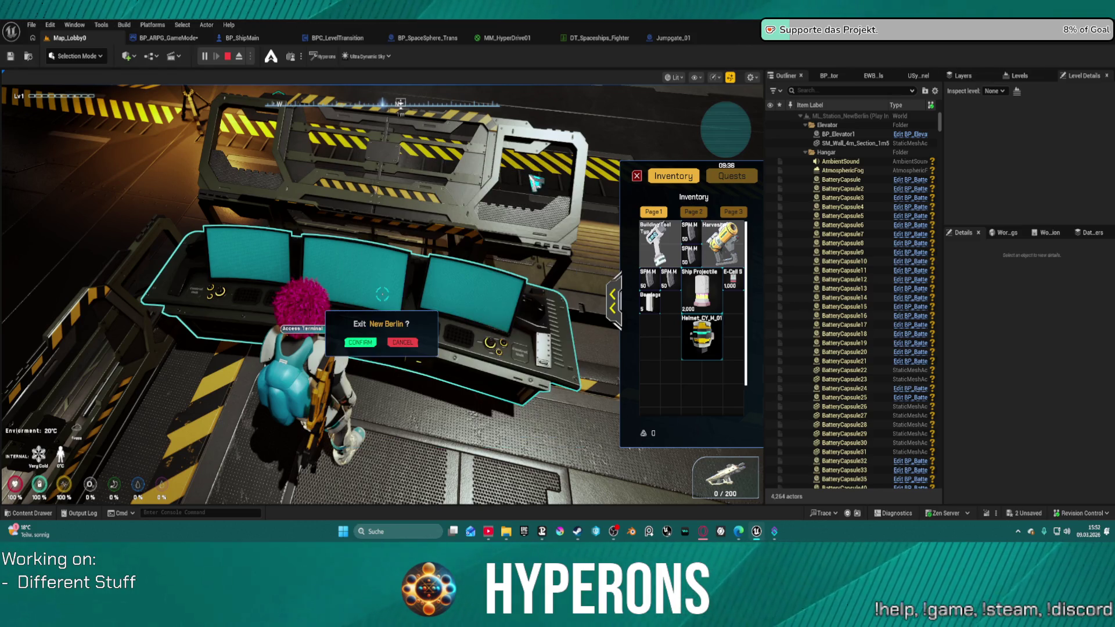
left_click(361, 343)
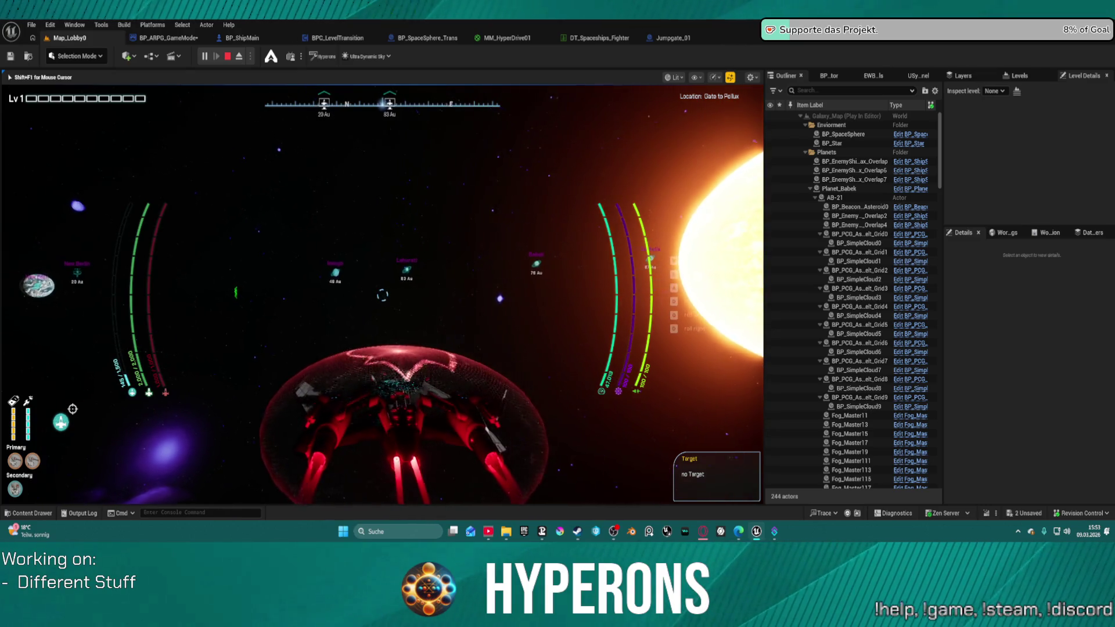
- Stop the play session with Esc and restore the editor window to a smaller size
key("Escape")
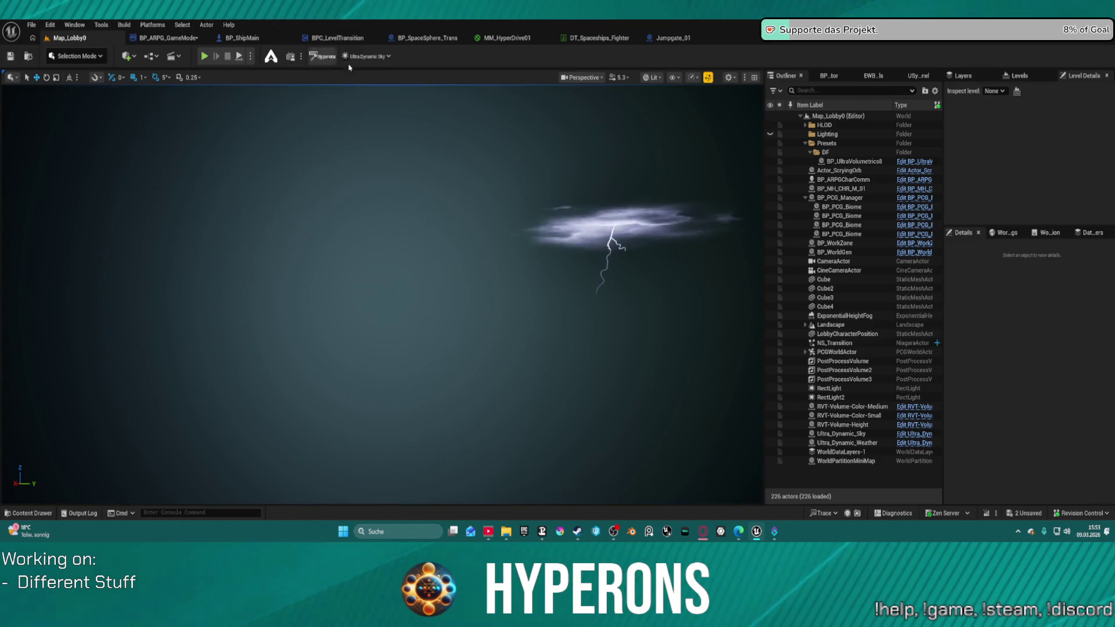
double_click(670, 34)
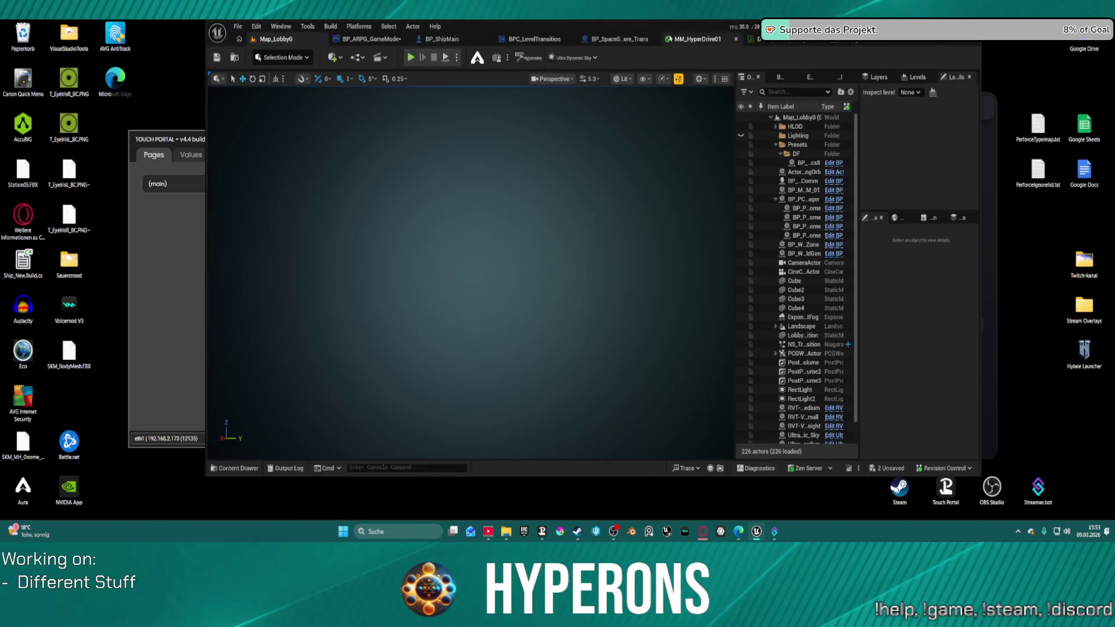
- Maximize the editor and bring up the Jumpgate_01 EventGraph near its Delay and SET nodes
double_click(670, 29)
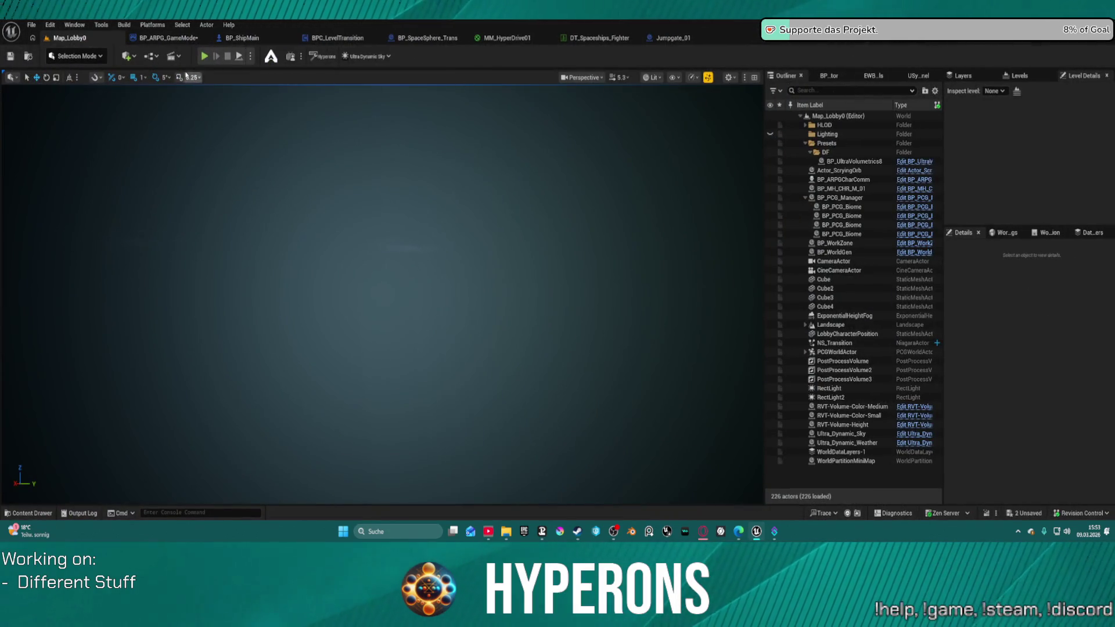
left_click(671, 40)
scroll(595, 241, "down", 4)
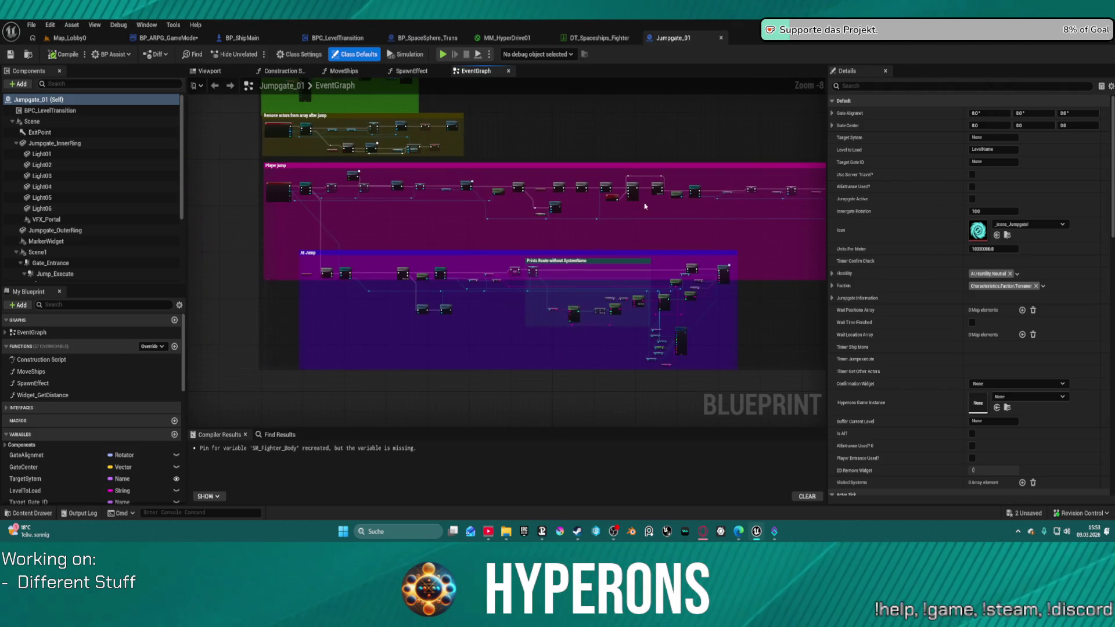
scroll(323, 180, "up", 8)
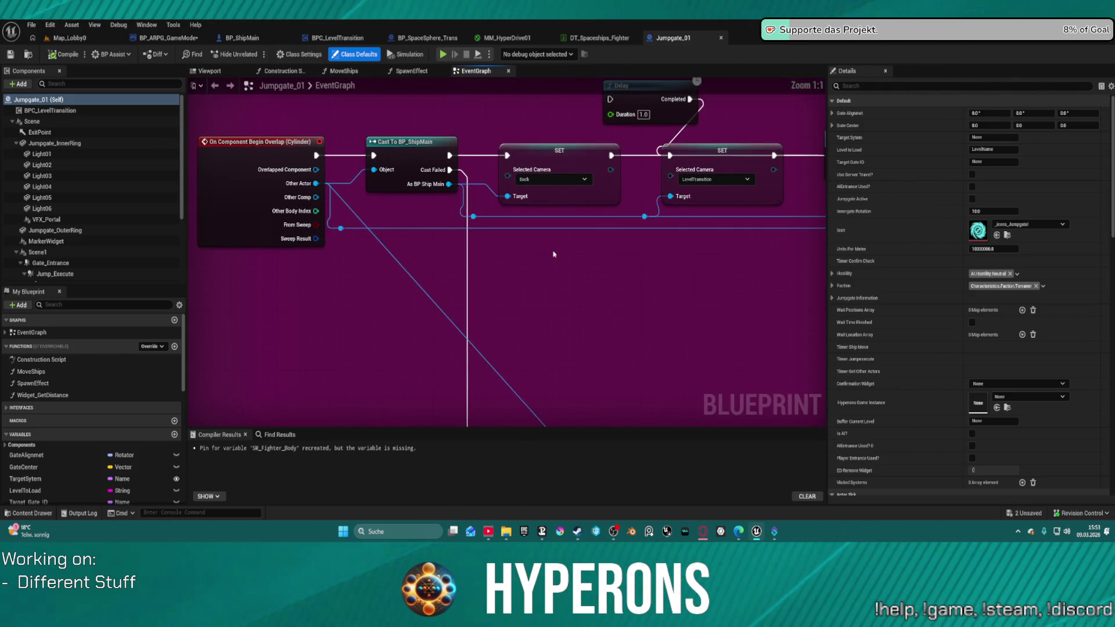
mouse_move(615, 287)
left_mouse_down()
mouse_move(568, 391)
mouse_move(473, 336)
mouse_move(475, 326)
mouse_move(798, 318)
left_mouse_up()
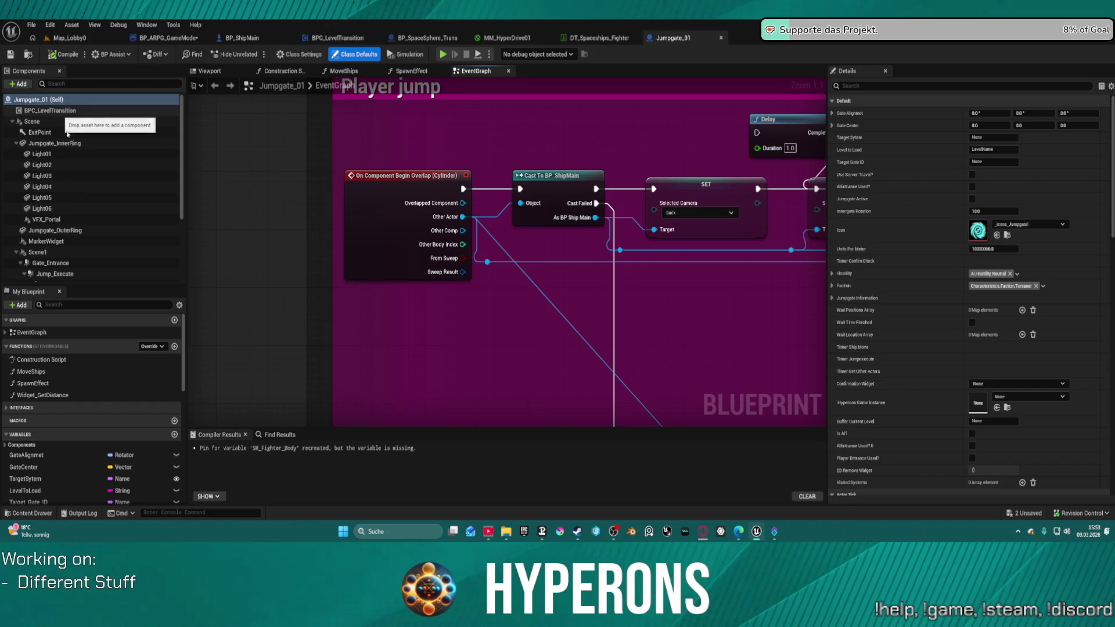
- Pan to the player jump logic and select the Player Entrance Used? variable node
scroll(81, 215, "down", 3)
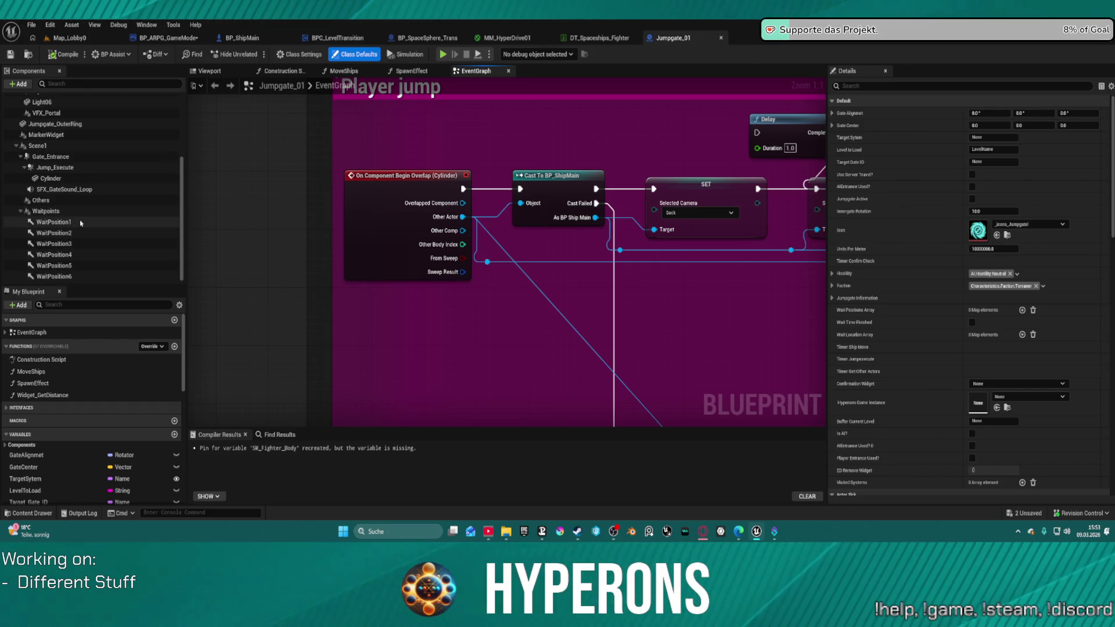
scroll(38, 202, "up", 3)
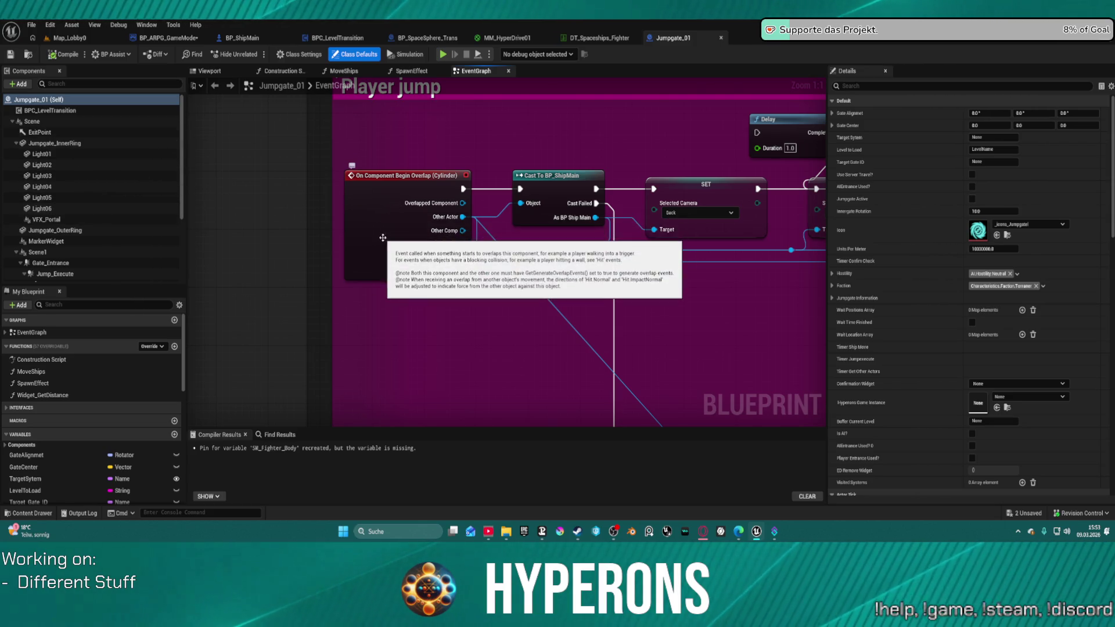
scroll(324, 195, "down", 5)
scroll(412, 190, "up", 6)
mouse_move(518, 194)
left_mouse_down()
mouse_move(542, 378)
mouse_move(364, 365)
mouse_move(268, 325)
mouse_move(180, 322)
mouse_move(166, 309)
left_mouse_up()
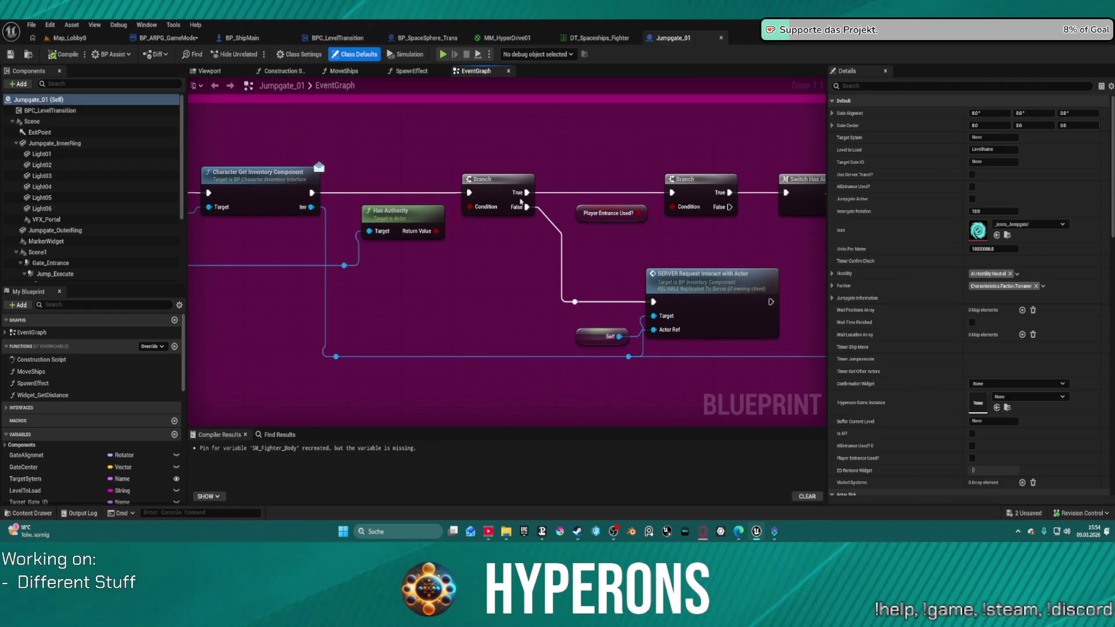
left_click(604, 213)
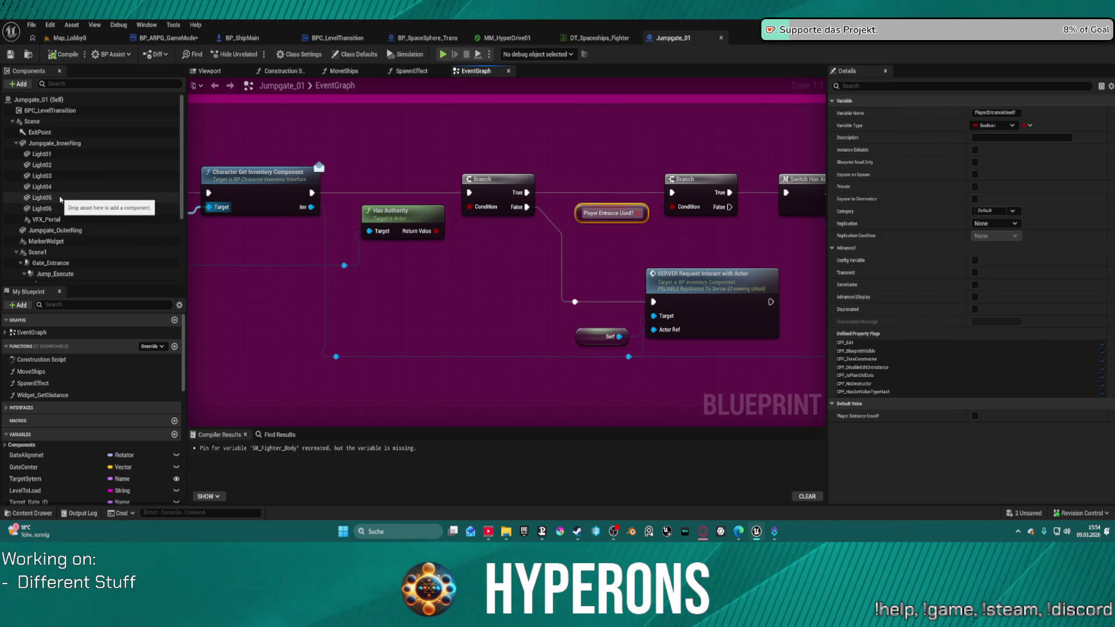
- Add a breakpoint to the Switch Has Authority node
left_click(691, 184)
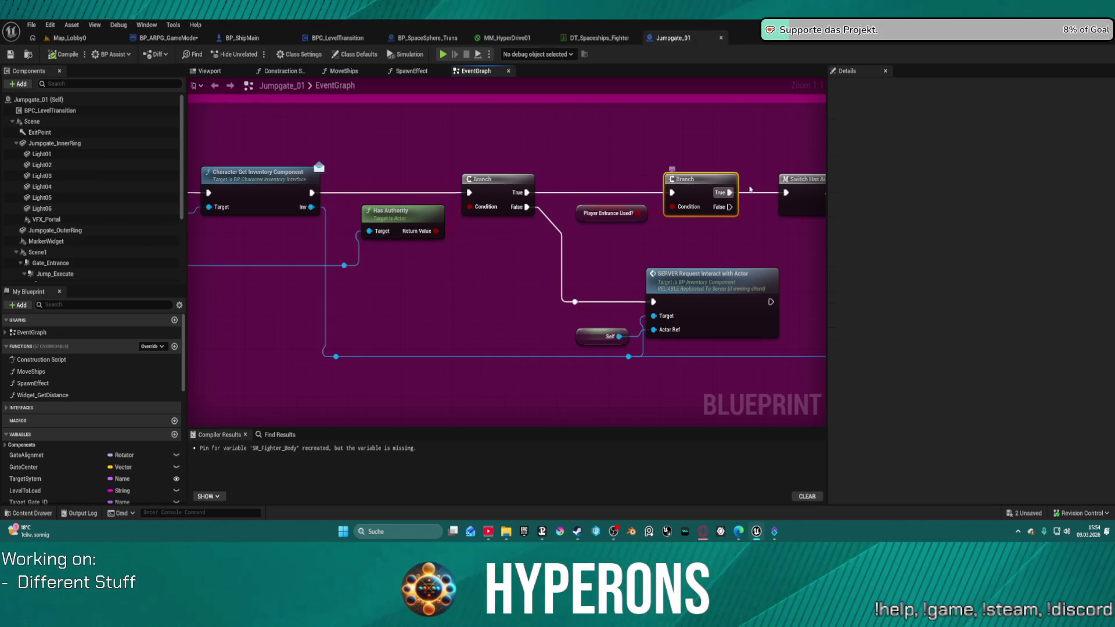
right_click(512, 188)
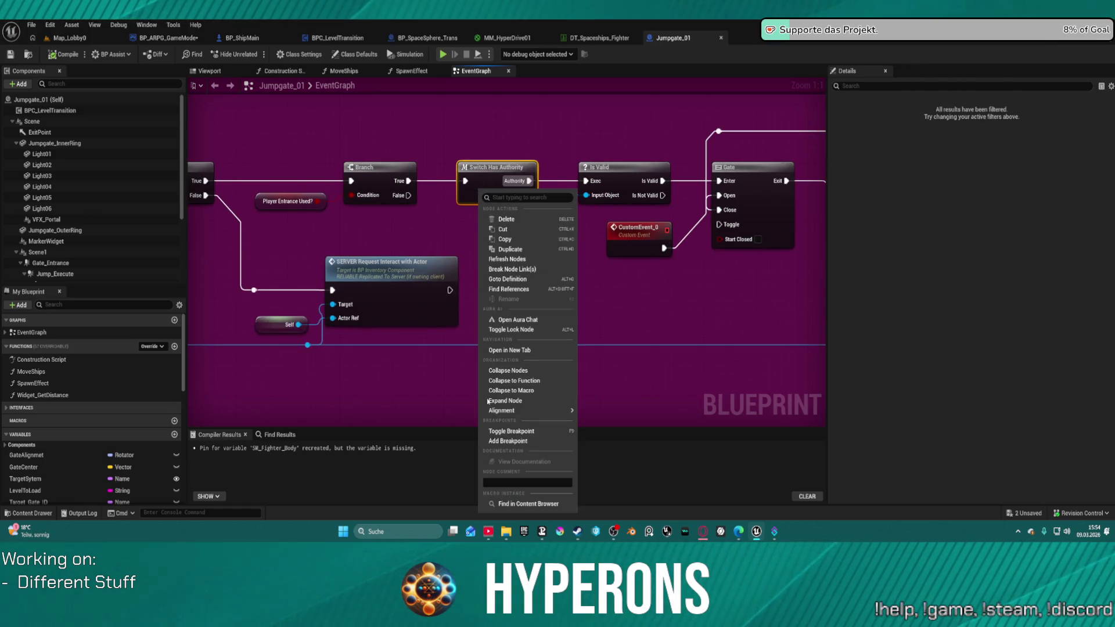
left_click(497, 433)
- Pan across the Prints Route without SystemName nodes to the AI Jump section
scroll(497, 430, "down", 3)
mouse_move(497, 430)
left_mouse_down()
mouse_move(436, 194)
mouse_move(542, 246)
left_mouse_up()
scroll(542, 246, "up", 3)
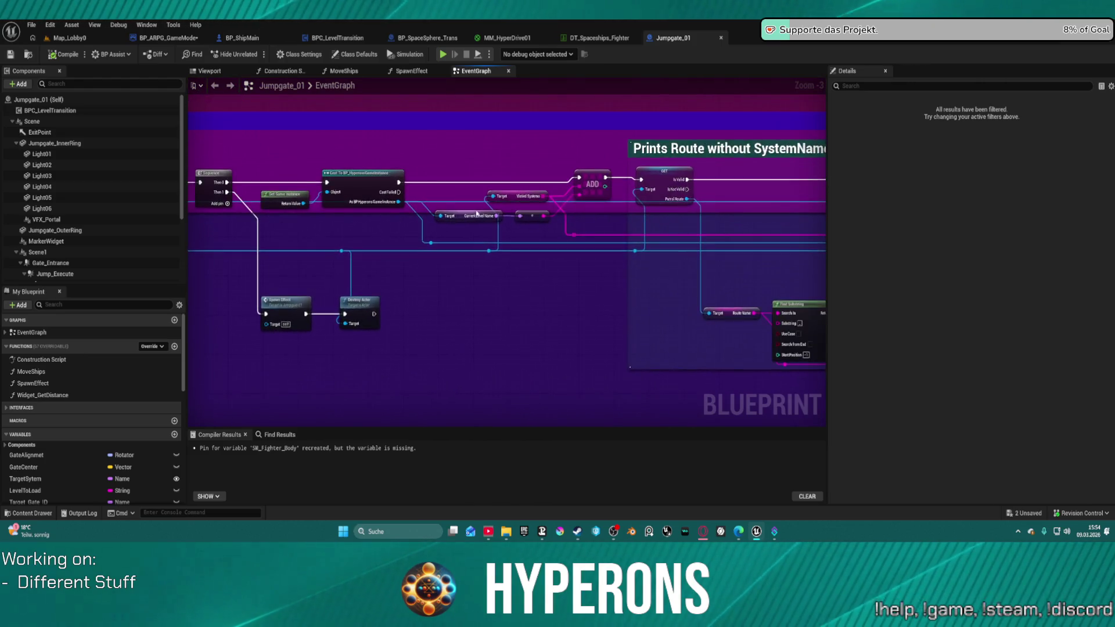
scroll(617, 398, "down", 4)
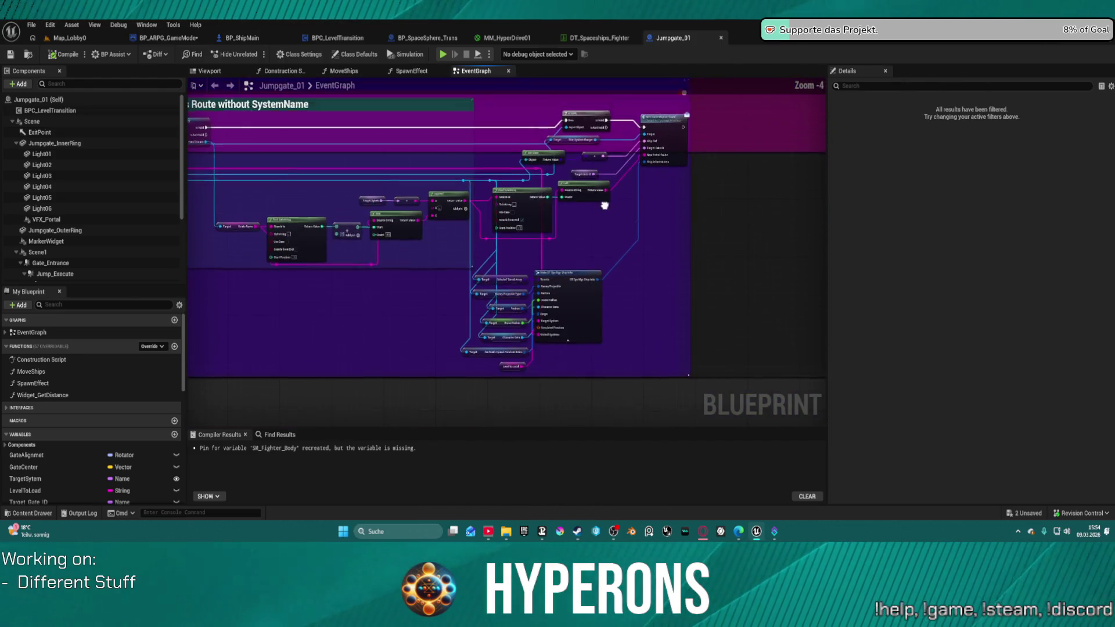
left_click_drag(464, 267, 616, 407)
left_click_drag(333, 406, 605, 406)
mouse_move(625, 218)
left_mouse_down()
mouse_move(717, 211)
mouse_move(824, 176)
left_mouse_up()
- Review the Sequence, Spawn Effect and Destroy Actor nodes, then return to route-printing
left_click_drag(351, 347, 654, 271)
scroll(628, 232, "up", 4)
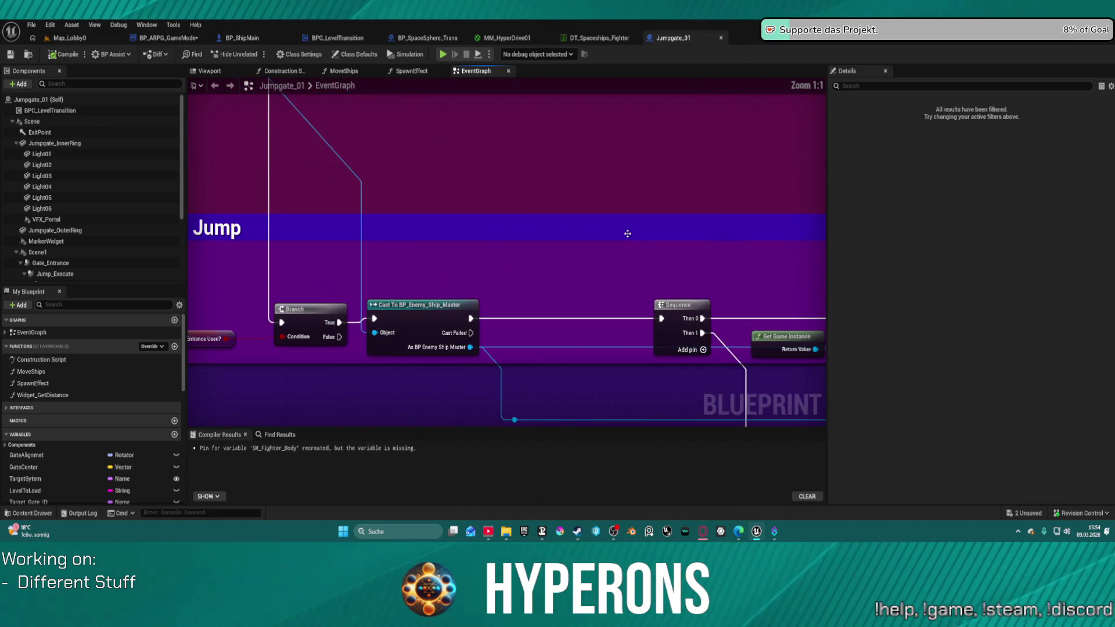
left_click_drag(568, 267, 256, 133)
scroll(563, 341, "down", 1)
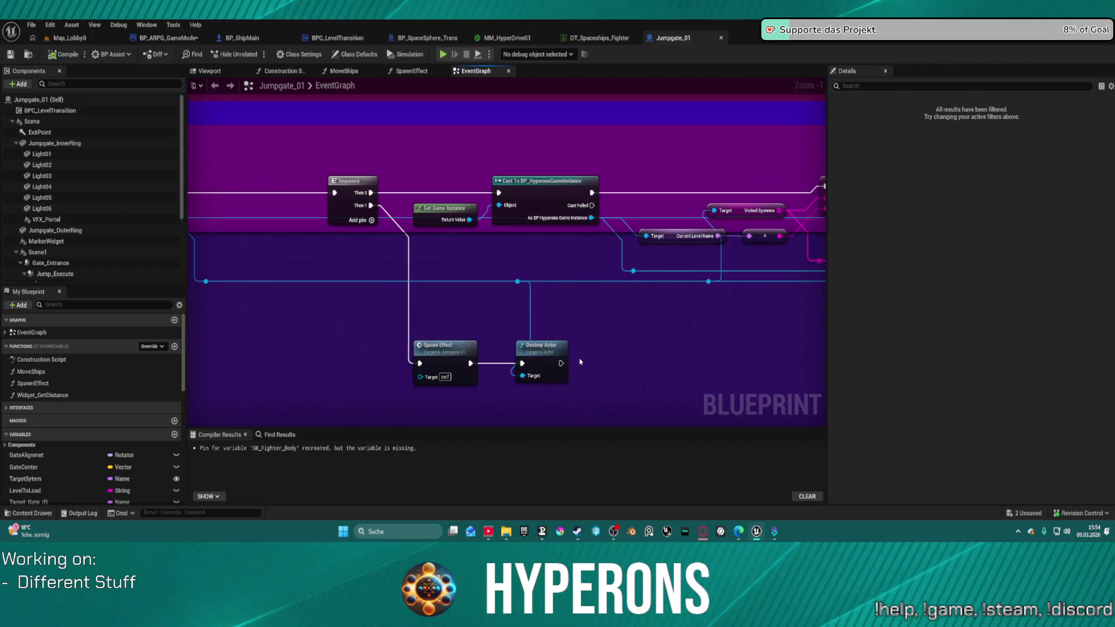
mouse_move(725, 353)
left_mouse_down()
mouse_move(570, 334)
mouse_move(361, 337)
mouse_move(475, 353)
mouse_move(255, 306)
mouse_move(590, 266)
mouse_move(717, 266)
mouse_move(825, 238)
mouse_move(312, 230)
mouse_move(353, 279)
mouse_move(183, 242)
mouse_move(17, 254)
left_mouse_up()
left_click_drag(236, 247, 228, 276)
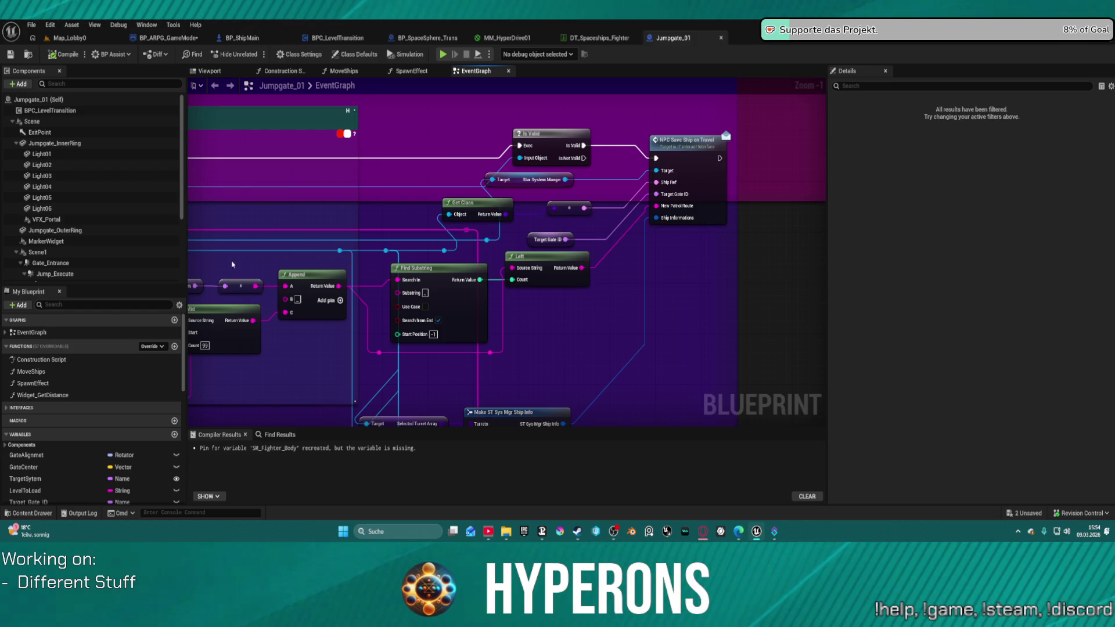
- Move the NPC Save Ship on Travel node lower, view the whole graph, then undo the move
left_click_drag(676, 153, 670, 181)
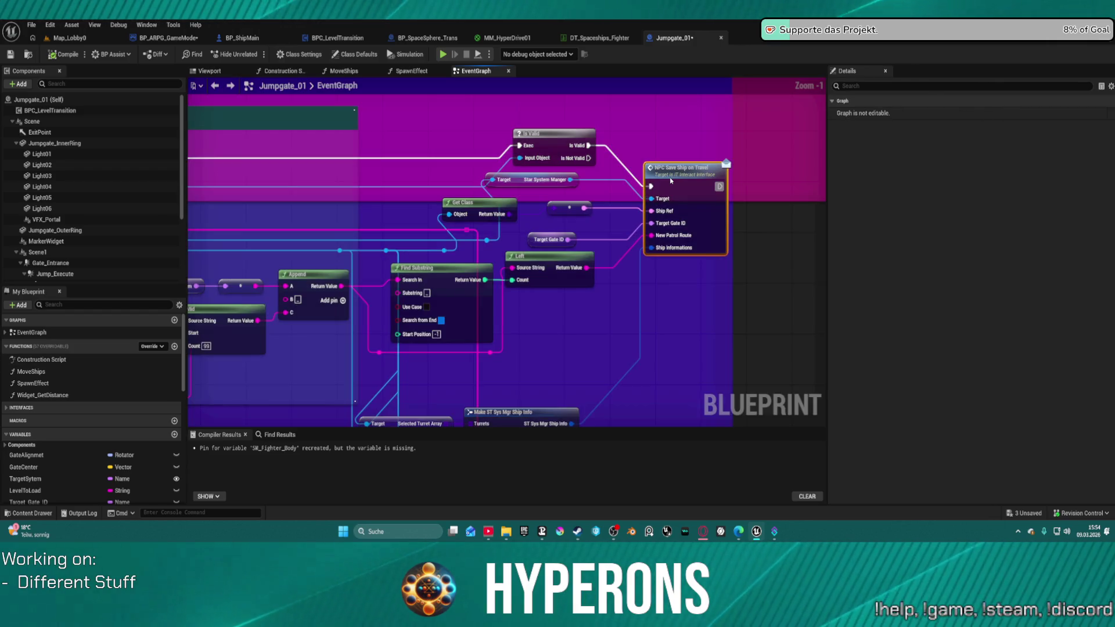
key("Home")
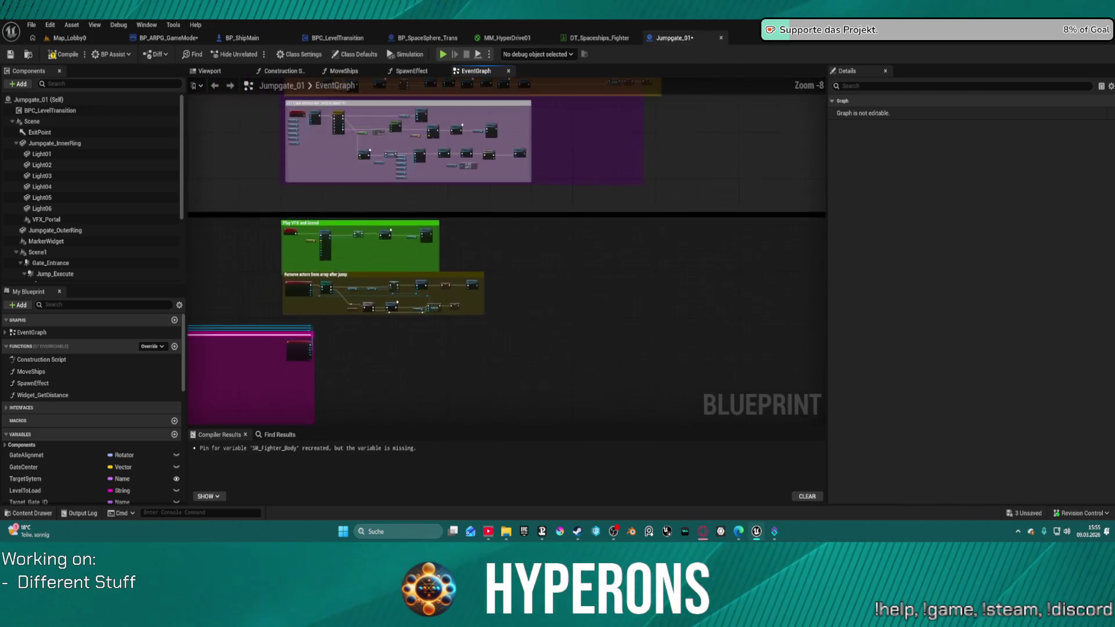
scroll(701, 393, "down", 4)
key("ctrl+z")
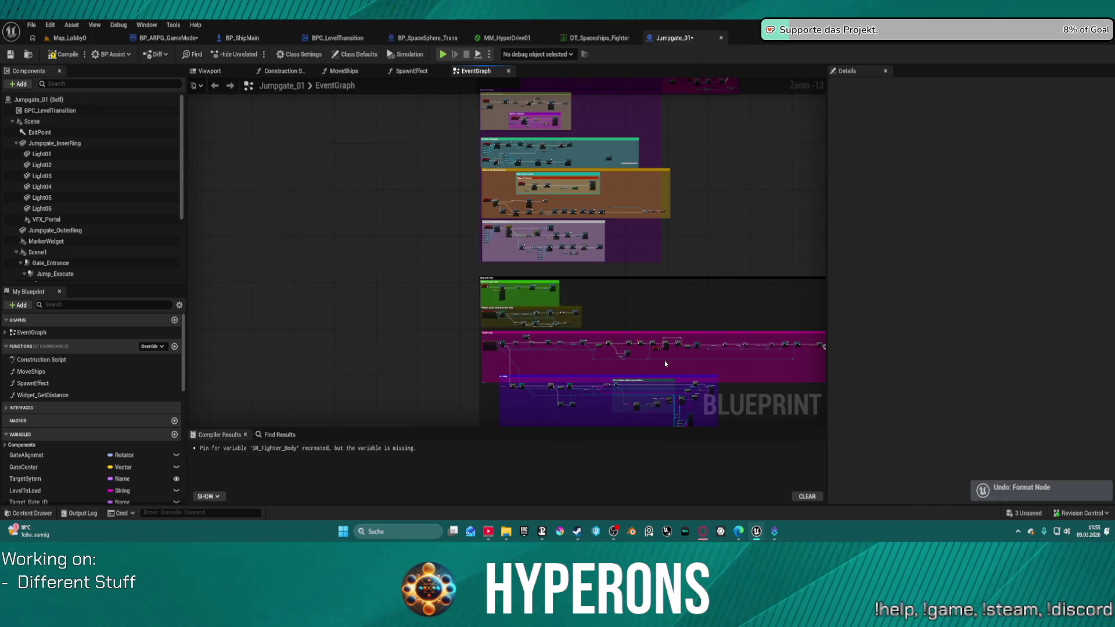
- Compile Jumpgate_01, which succeeds in 939 ms
left_click_drag(662, 339, 481, 218)
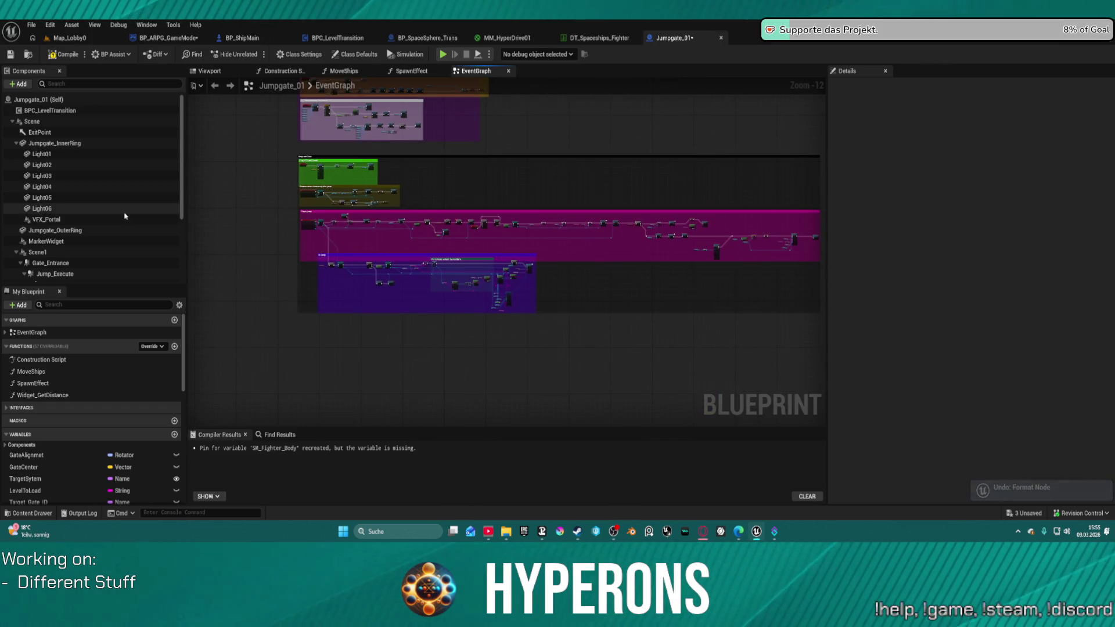
scroll(125, 219, "down", 3)
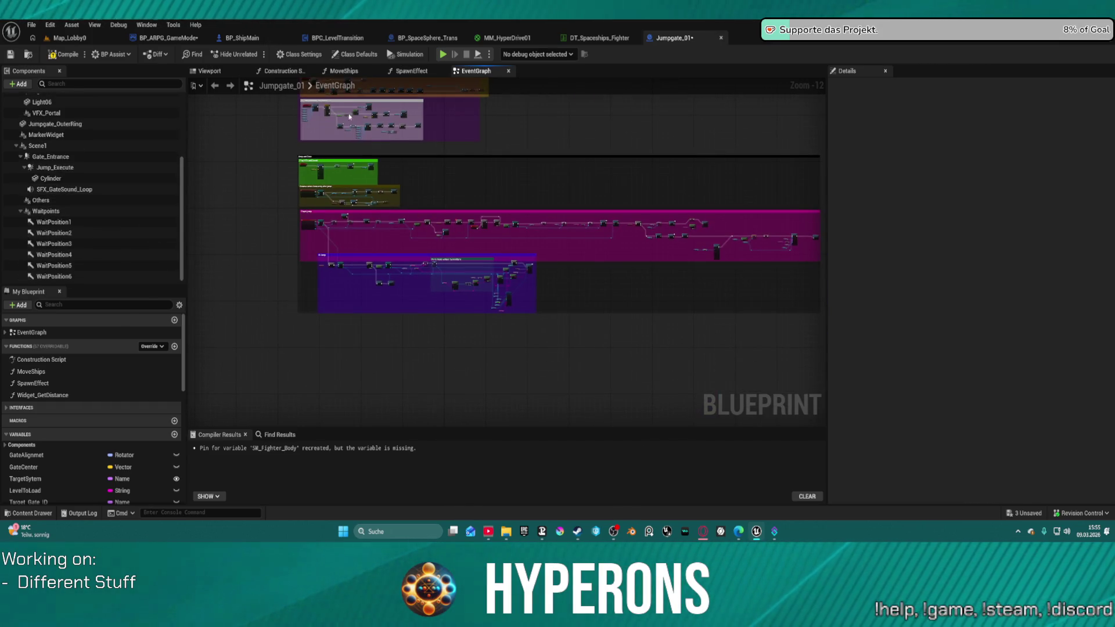
left_click(66, 56)
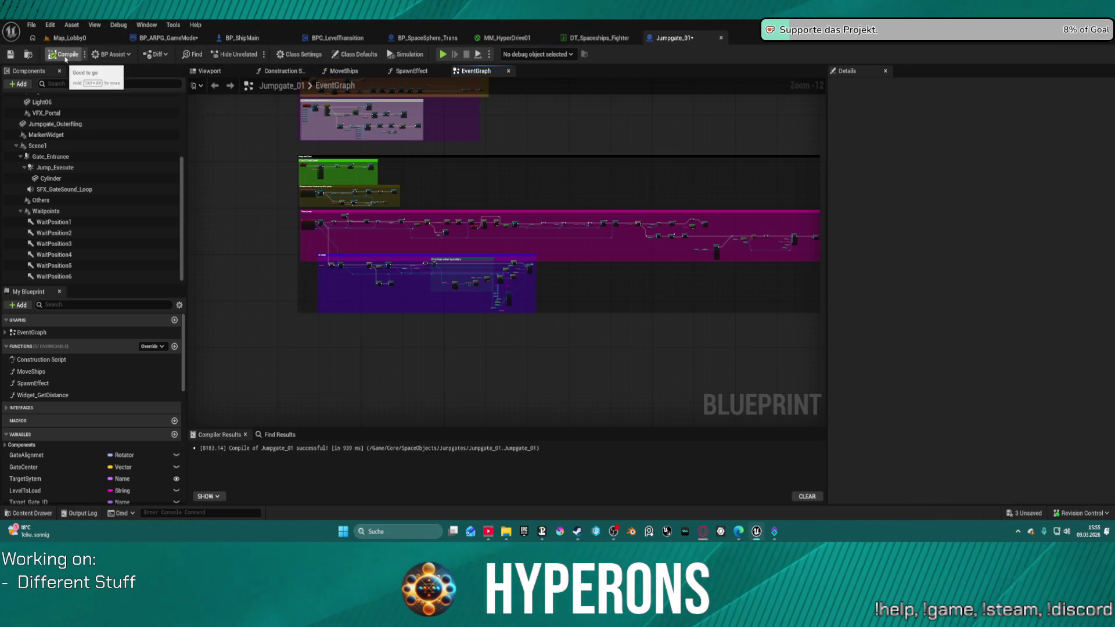